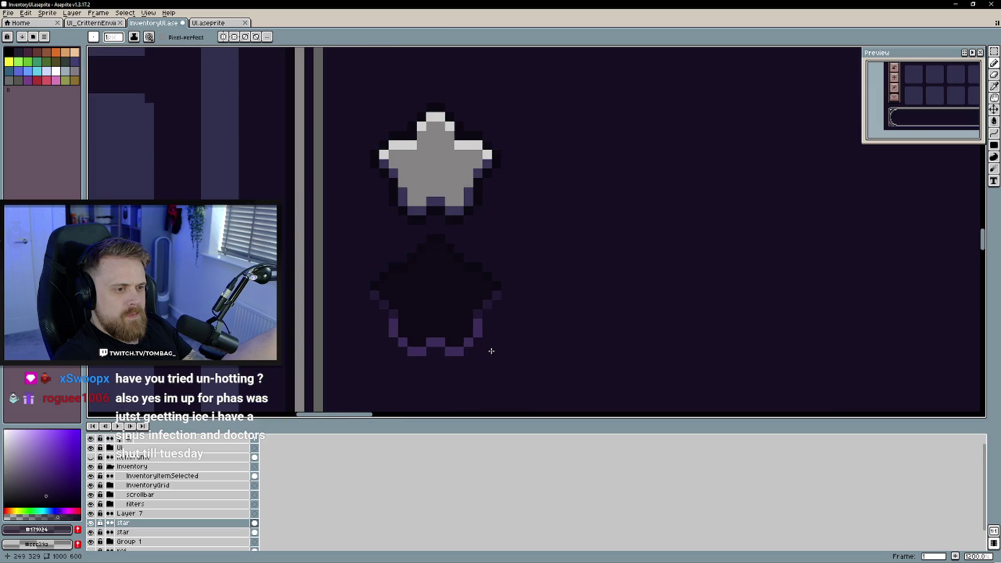
Undo the last pencil stroke and pick the darker purple #231934 from the canvas
{"action": "key", "text": "ctrl+z"}
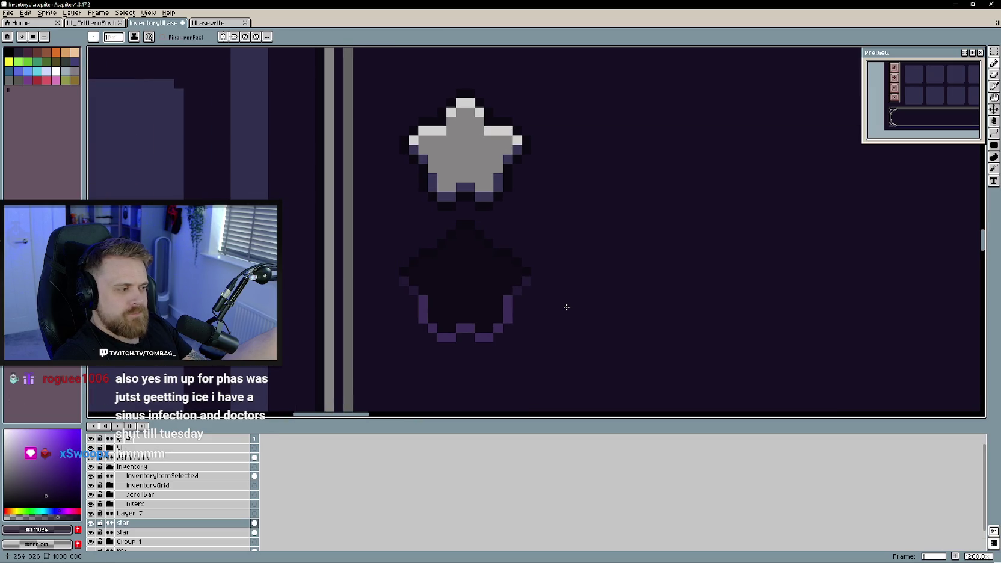
{"action": "left_click_drag", "start_coordinate": [540, 325], "coordinate": [540, 346]}
{"action": "left_click", "coordinate": [509, 335], "text": "alt"}
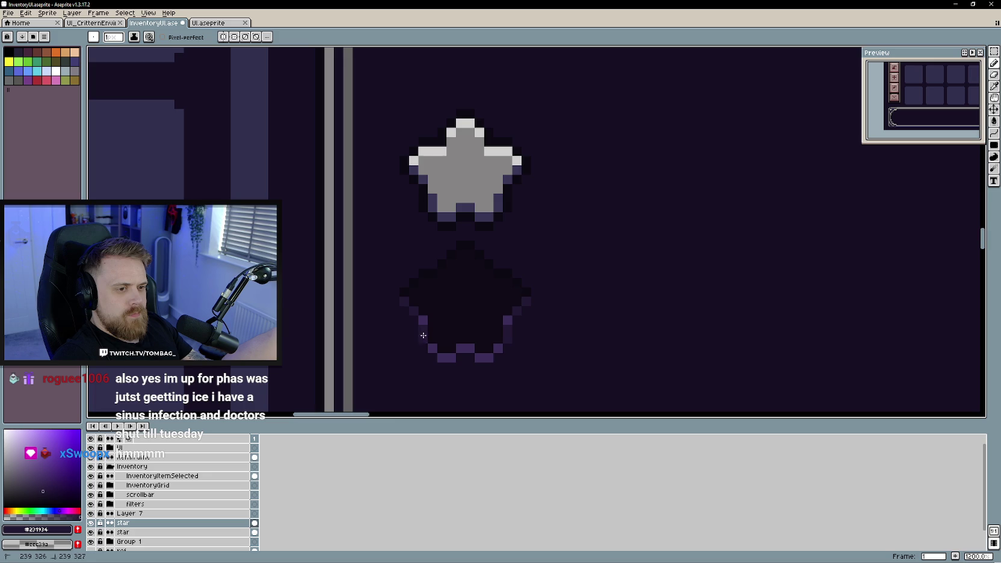
{"action": "scroll", "coordinate": [565, 349], "scroll_direction": "down", "scroll_amount": 5}
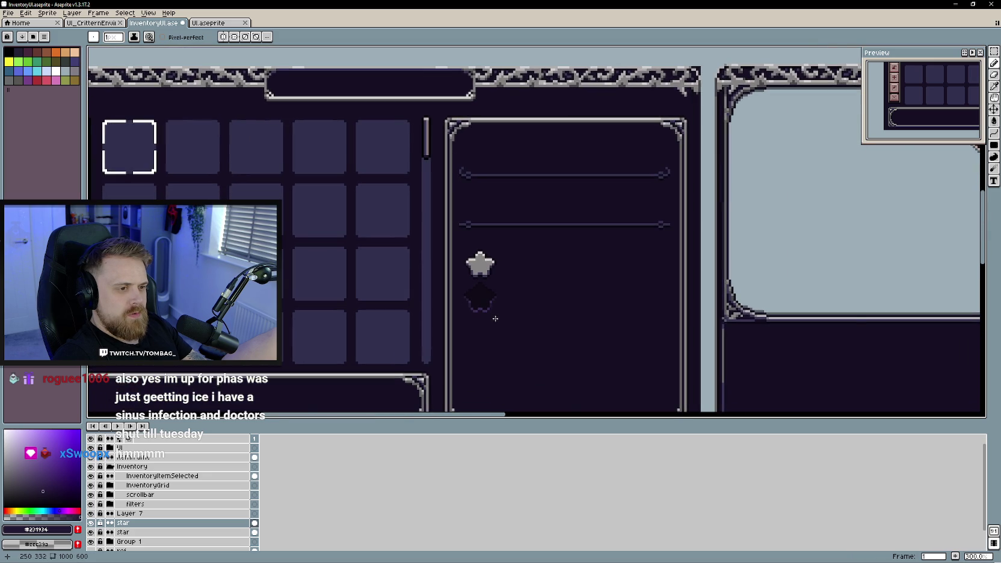
{"action": "scroll", "coordinate": [495, 318], "scroll_direction": "up", "scroll_amount": 3}
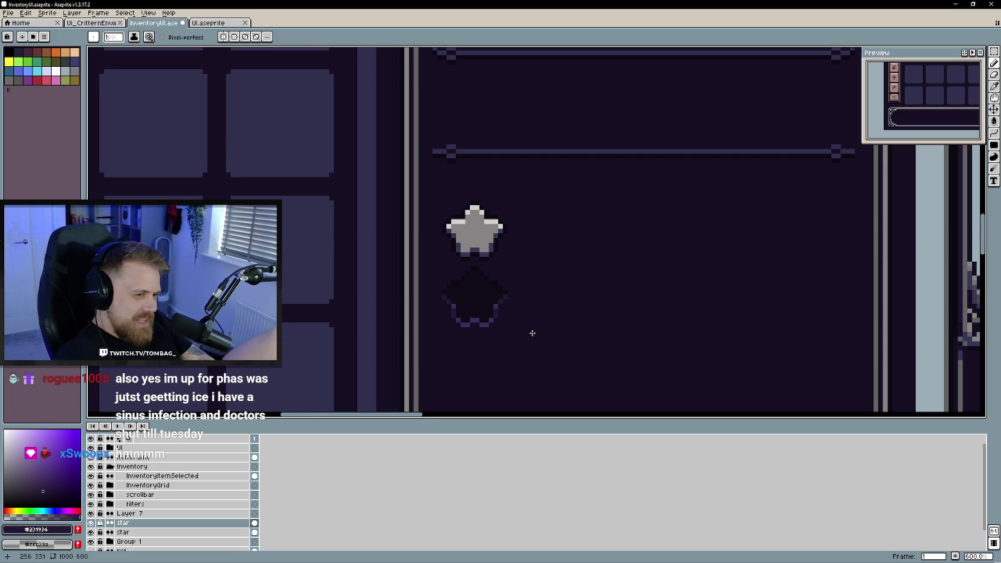
{"action": "scroll", "coordinate": [524, 313], "scroll_direction": "up", "scroll_amount": 1}
{"action": "scroll", "coordinate": [524, 312], "scroll_direction": "up", "scroll_amount": 2}
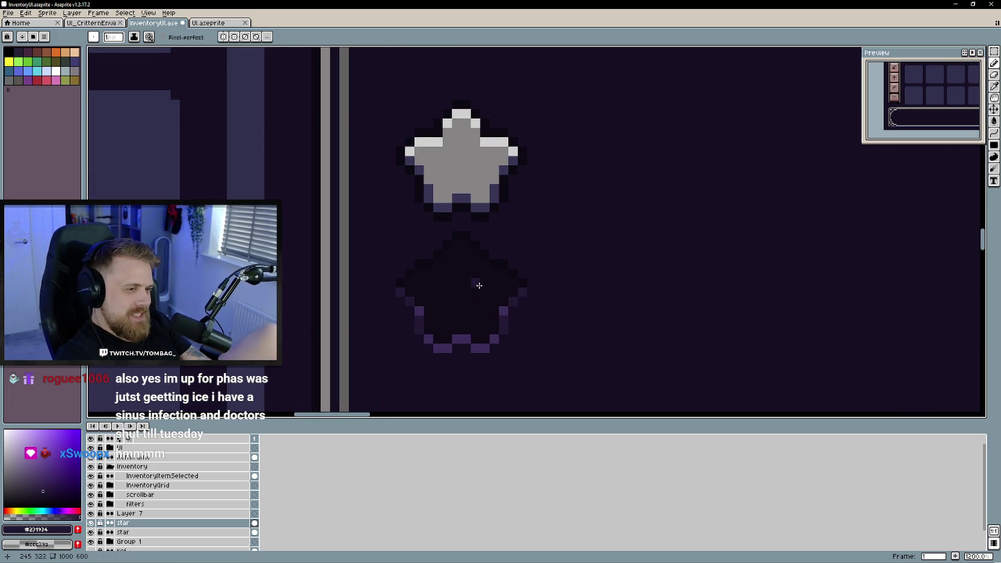
Repaint the dark star's top-left, lower-right and bottom edge pixels in #231934
{"action": "left_click_drag", "start_coordinate": [458, 233], "coordinate": [420, 266]}
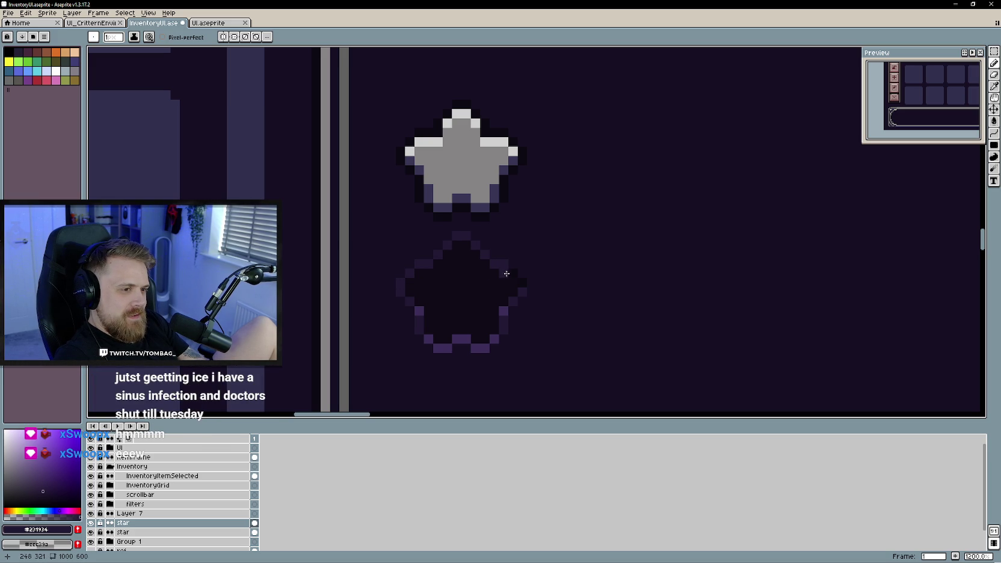
{"action": "scroll", "coordinate": [511, 280], "scroll_direction": "down", "scroll_amount": 6}
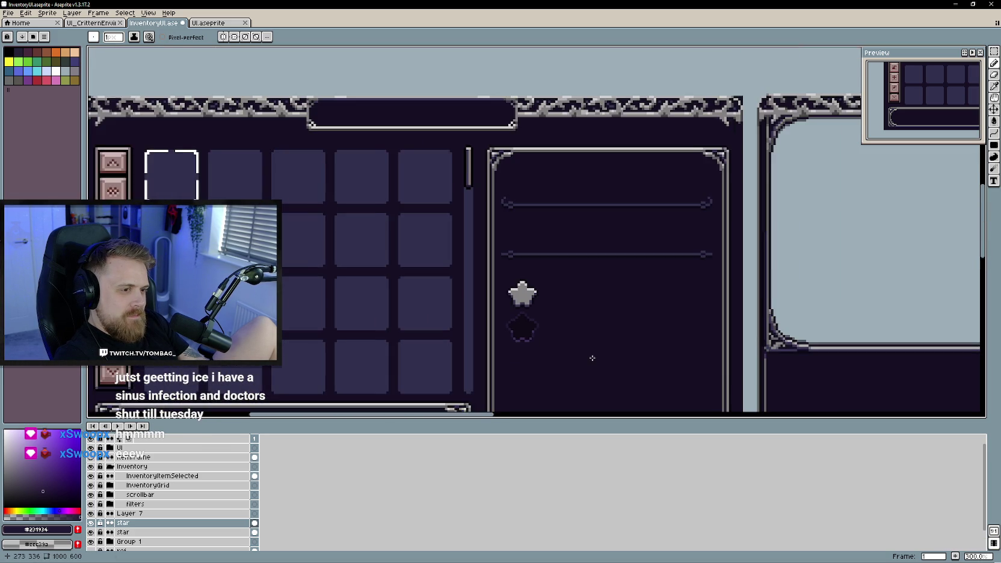
{"action": "scroll", "coordinate": [525, 326], "scroll_direction": "up", "scroll_amount": 7}
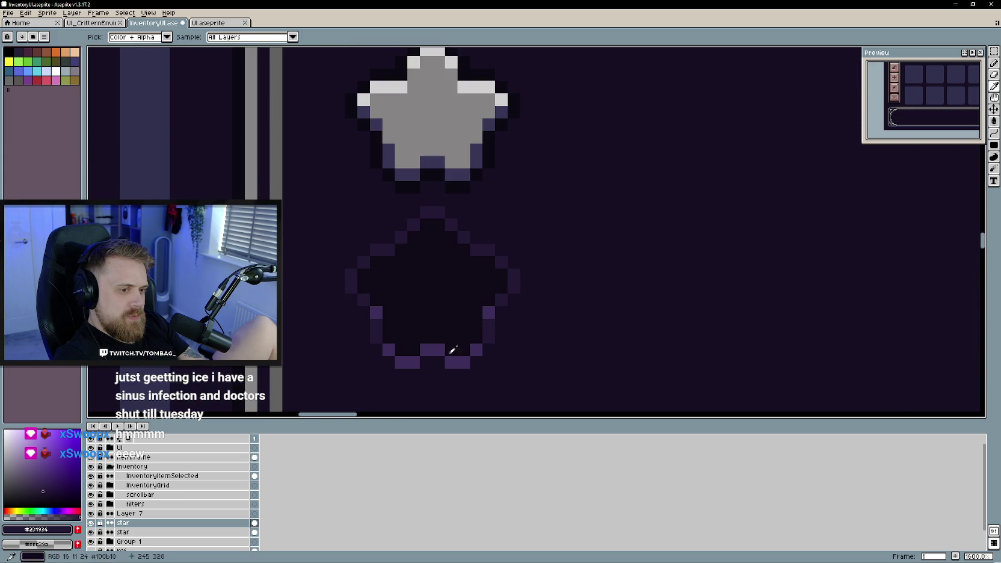
{"action": "mouse_move", "coordinate": [496, 310]}
{"action": "left_mouse_down"}
{"action": "mouse_move", "coordinate": [459, 363]}
{"action": "mouse_move", "coordinate": [439, 351]}
{"action": "mouse_move", "coordinate": [396, 362]}
{"action": "mouse_move", "coordinate": [373, 312]}
{"action": "left_mouse_up"}
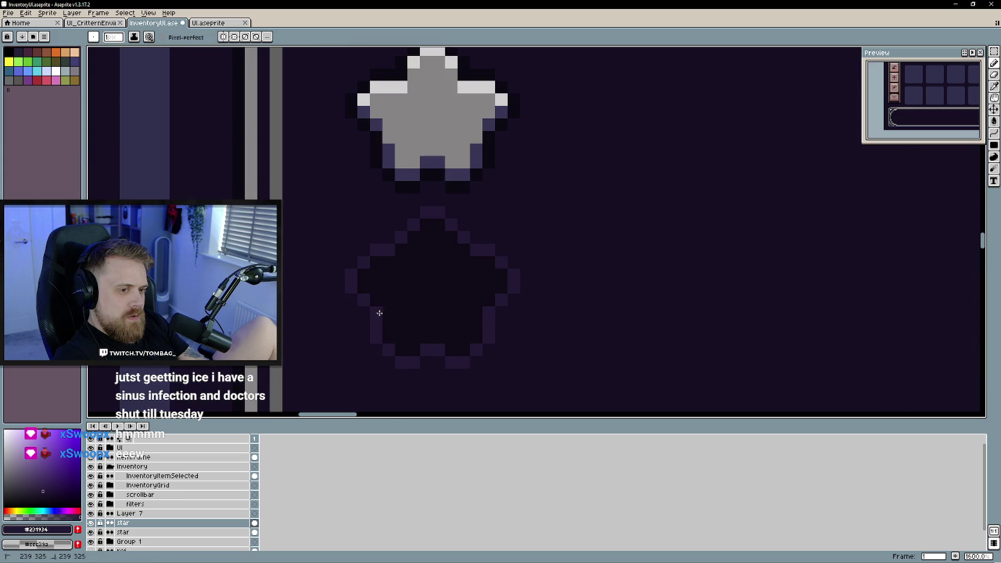
{"action": "scroll", "coordinate": [579, 275], "scroll_direction": "down", "scroll_amount": 4}
{"action": "scroll", "coordinate": [598, 313], "scroll_direction": "down", "scroll_amount": 3}
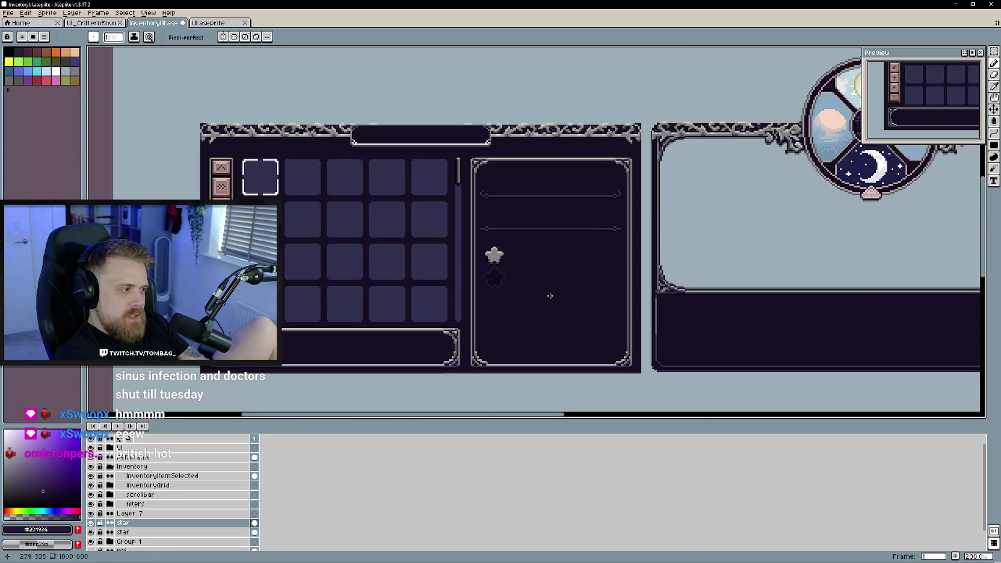
{"action": "scroll", "coordinate": [547, 295], "scroll_direction": "up", "scroll_amount": 1}
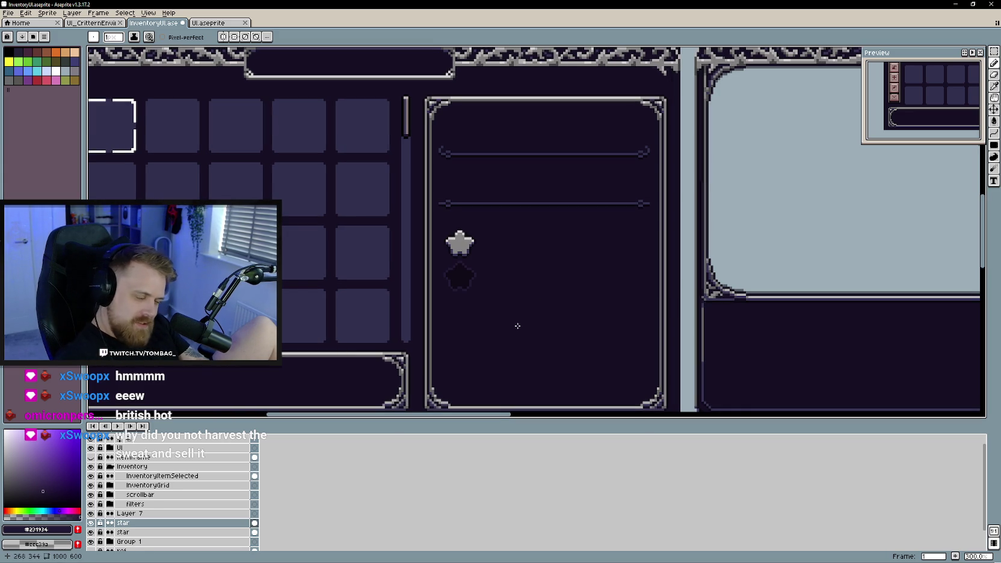
{"action": "left_click_drag", "start_coordinate": [518, 326], "coordinate": [524, 337]}
{"action": "scroll", "coordinate": [518, 325], "scroll_direction": "up", "scroll_amount": 1}
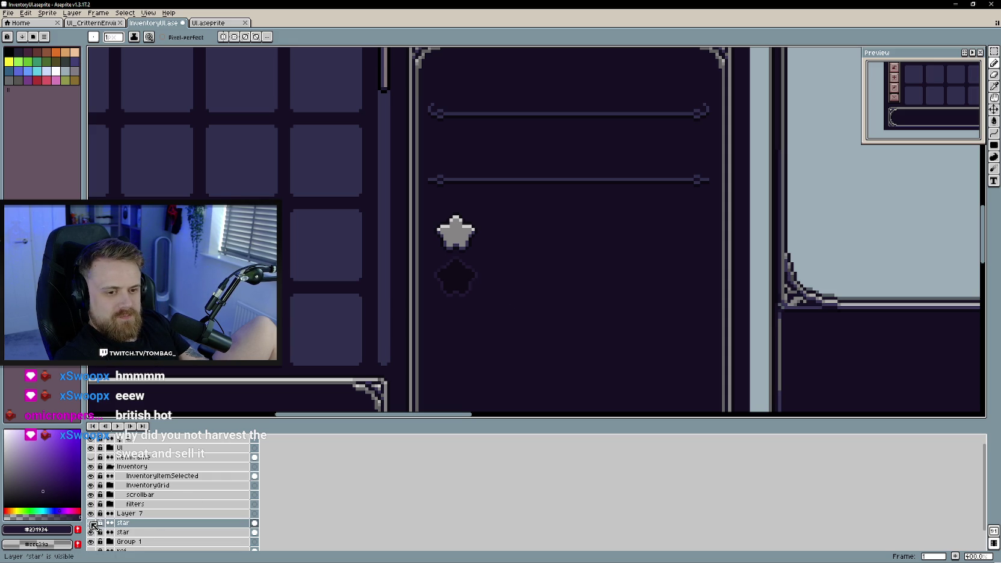
Rename the dark empty star's layer to 'starslot'
{"action": "double_click", "coordinate": [128, 525]}
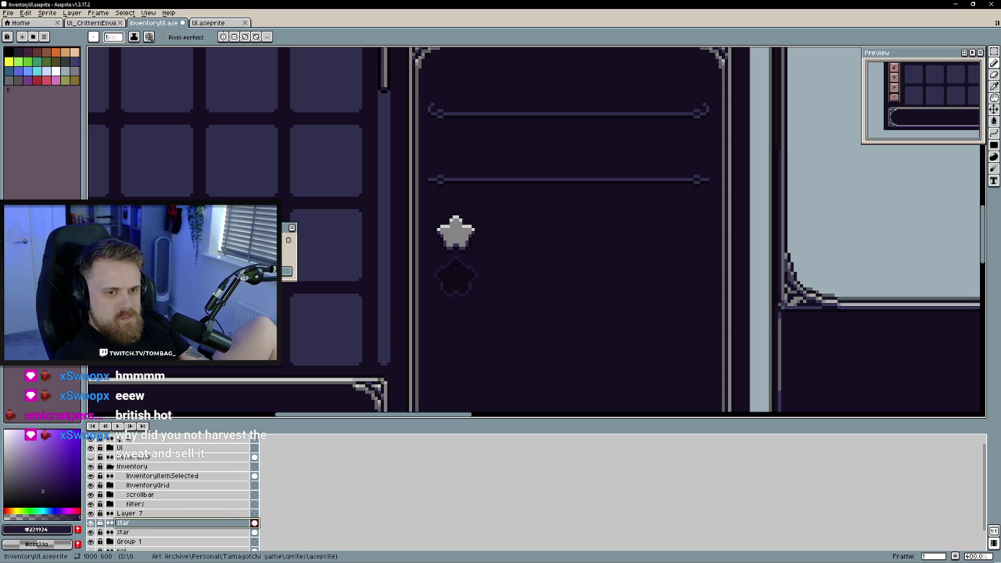
{"action": "type", "text": "slot"}
{"action": "key", "text": "Return"}
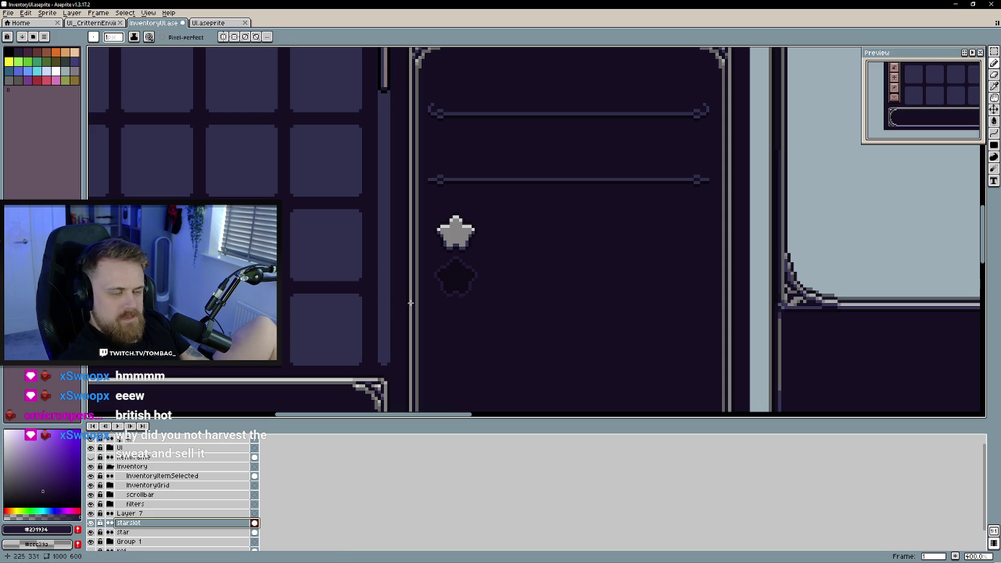
{"action": "scroll", "coordinate": [491, 305], "scroll_direction": "down", "scroll_amount": 2}
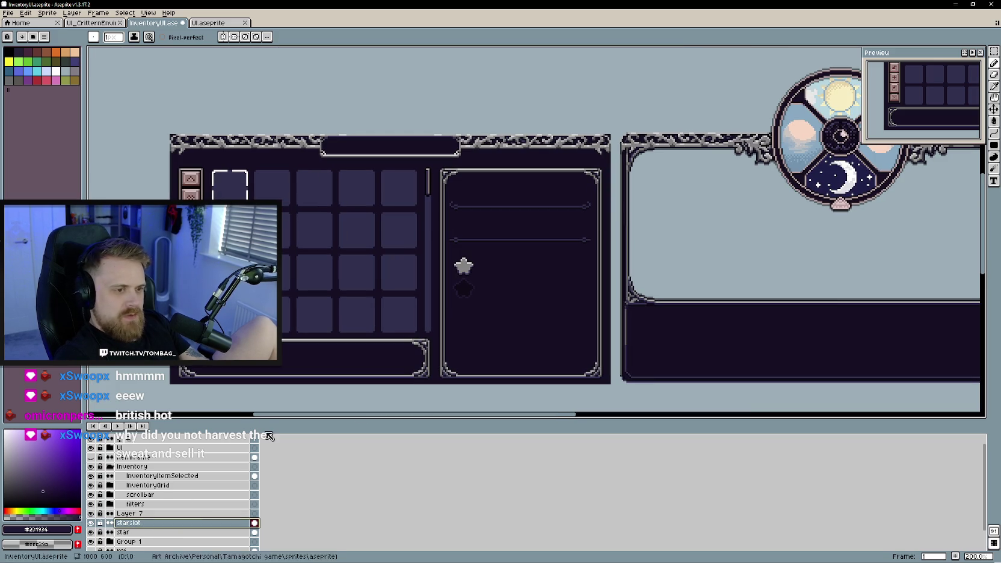
{"action": "scroll", "coordinate": [497, 284], "scroll_direction": "up", "scroll_amount": 1}
Bring the inventory panel frame back into view and open the File menu
{"action": "left_click_drag", "start_coordinate": [490, 283], "coordinate": [495, 284]}
{"action": "scroll", "coordinate": [495, 284], "scroll_direction": "down", "scroll_amount": 1}
{"action": "scroll", "coordinate": [491, 284], "scroll_direction": "up", "scroll_amount": 6}
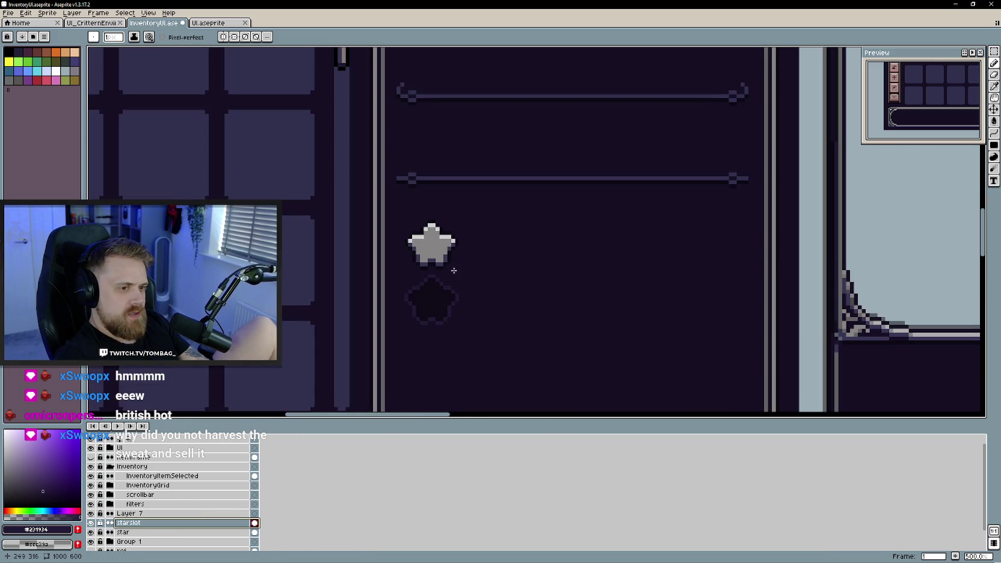
{"action": "key", "text": "alt"}
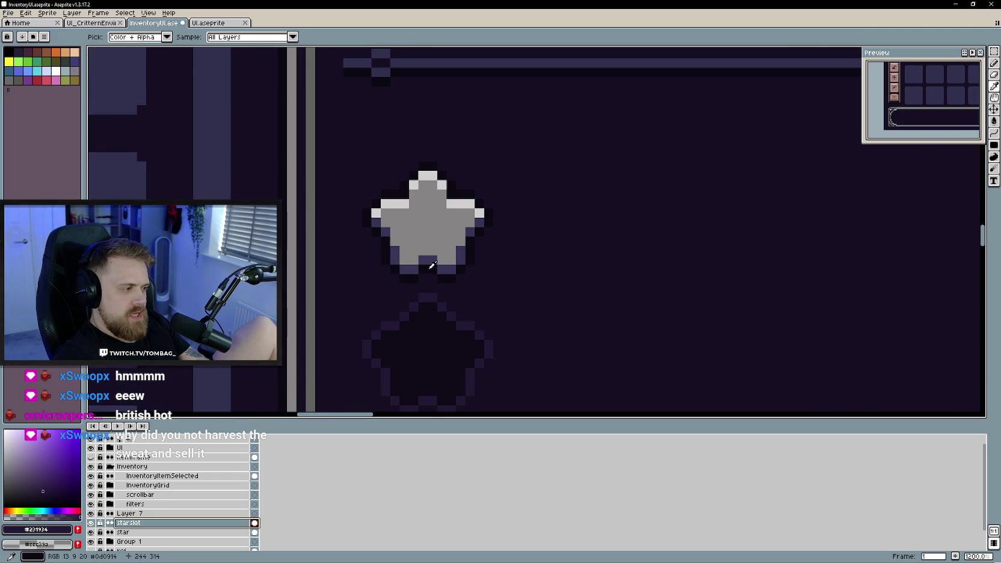
{"action": "scroll", "coordinate": [545, 351], "scroll_direction": "down", "scroll_amount": 5}
{"action": "left_click_drag", "start_coordinate": [610, 385], "coordinate": [532, 335]}
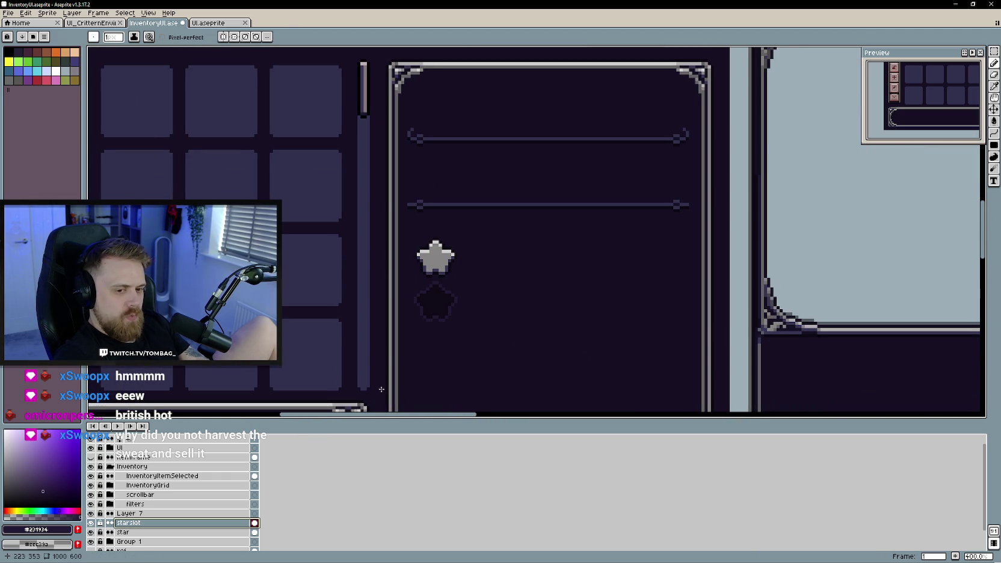
{"action": "left_click", "coordinate": [8, 13]}
Start a sprite sheet export with the starslot layer as its source
{"action": "mouse_move", "coordinate": [64, 92]}
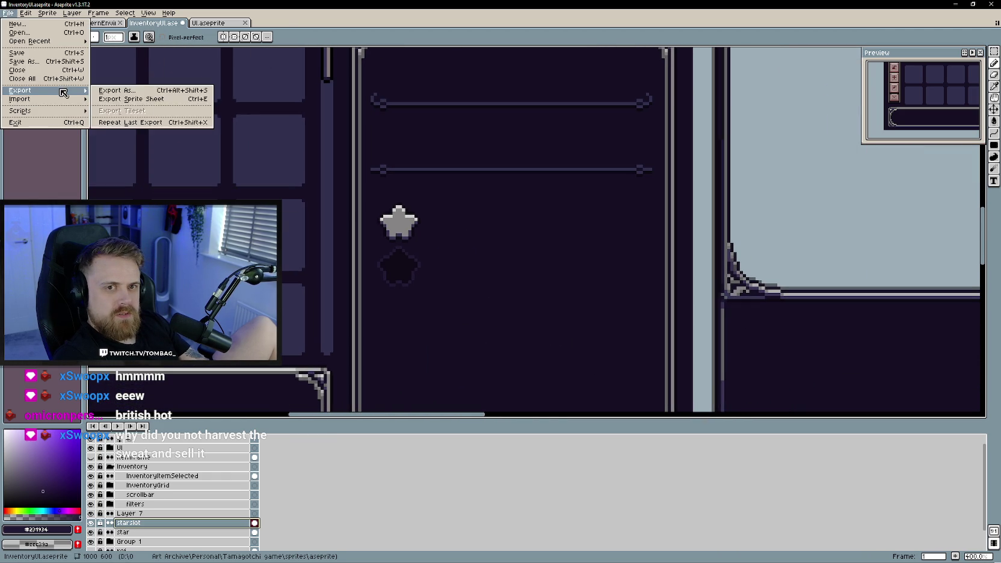
{"action": "left_click", "coordinate": [159, 100]}
{"action": "left_click", "coordinate": [385, 316]}
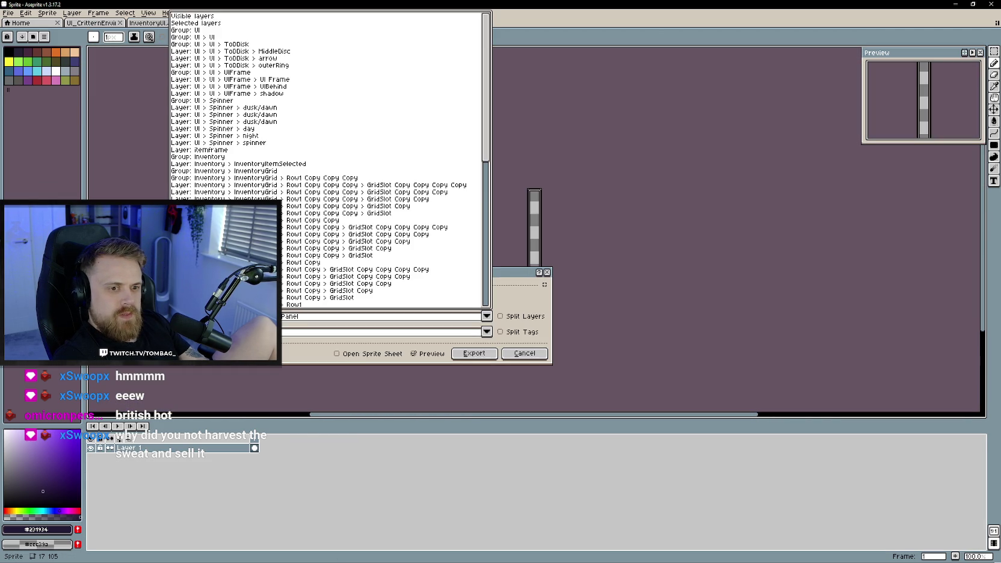
{"action": "scroll", "coordinate": [283, 249], "scroll_direction": "down", "scroll_amount": 10}
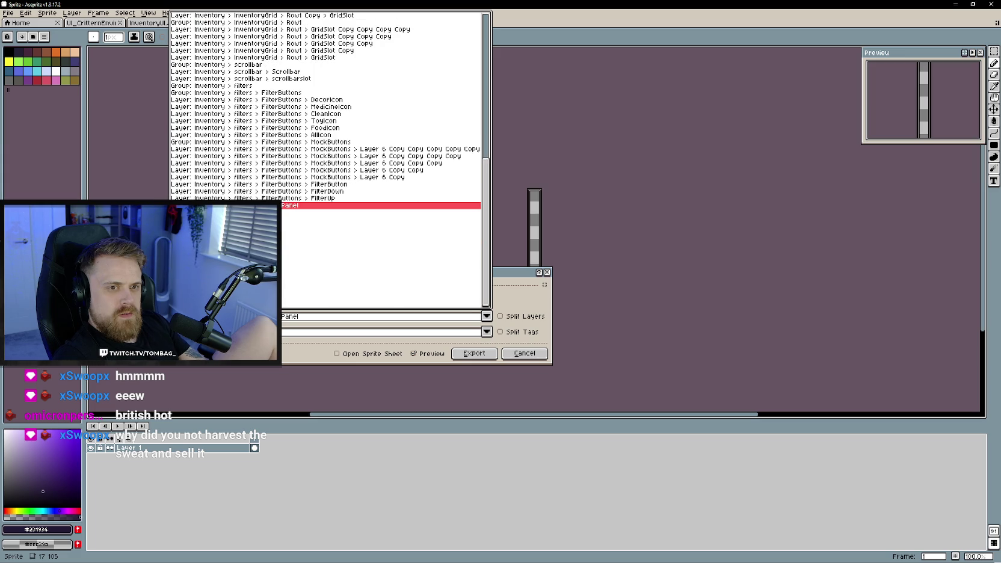
{"action": "scroll", "coordinate": [328, 159], "scroll_direction": "up", "scroll_amount": 10}
{"action": "scroll", "coordinate": [328, 159], "scroll_direction": "down", "scroll_amount": 10}
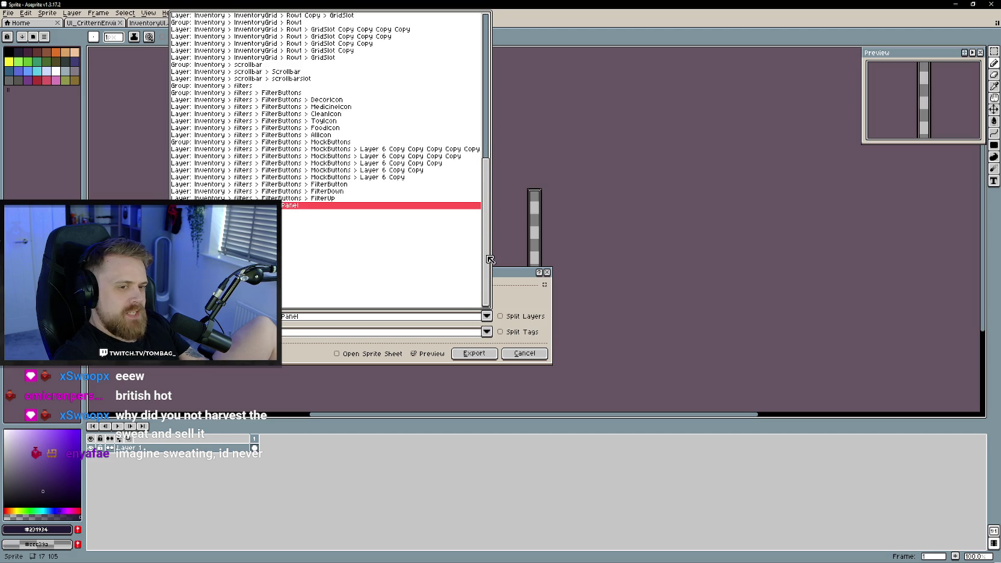
{"action": "left_click", "coordinate": [476, 205]}
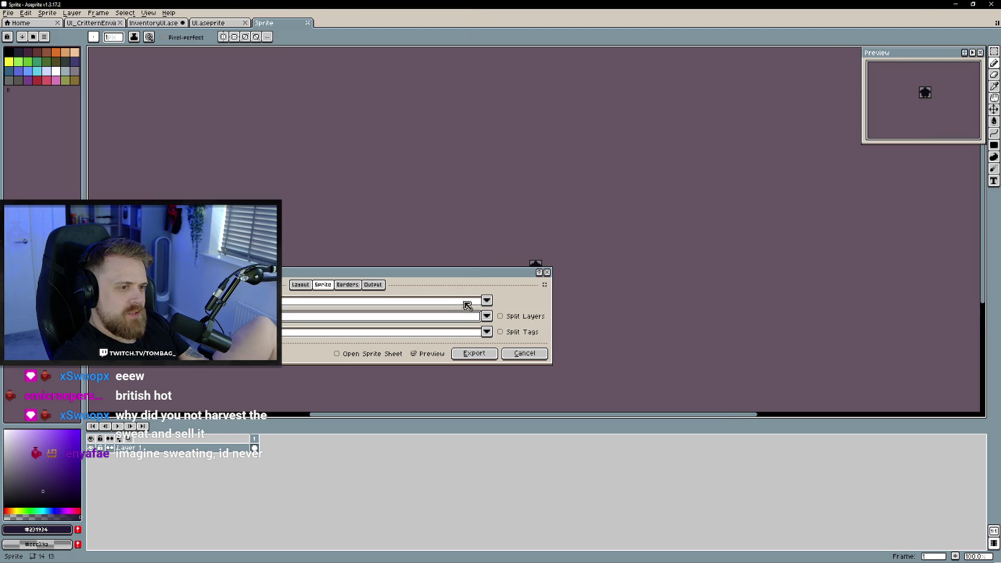
{"action": "left_click_drag", "start_coordinate": [469, 278], "coordinate": [546, 296]}
{"action": "scroll", "coordinate": [674, 284], "scroll_direction": "up", "scroll_amount": 10}
{"action": "scroll", "coordinate": [716, 310], "scroll_direction": "down", "scroll_amount": 3}
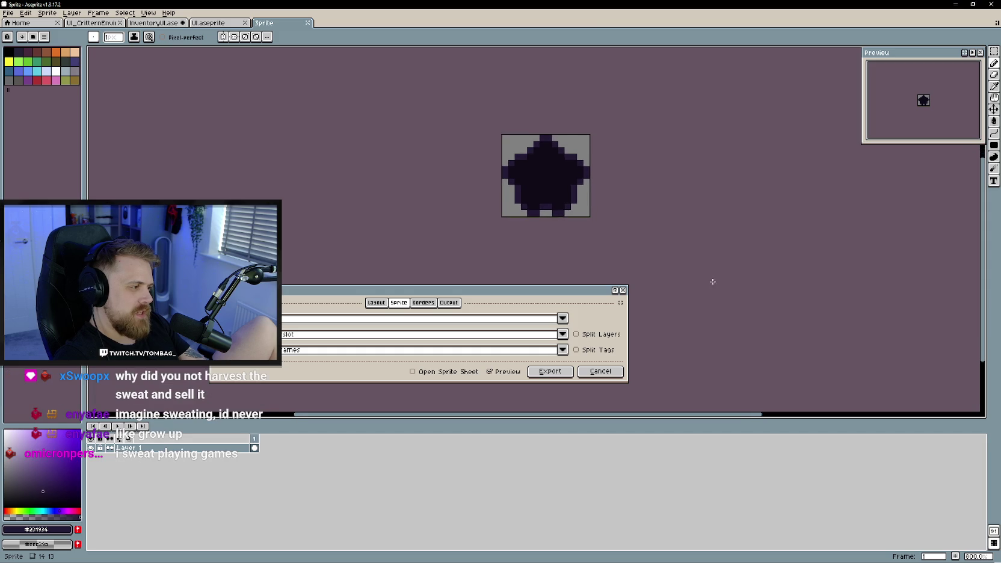
Set the output file to ..\UI\Starslot.png and export the sprite sheet
{"action": "left_click", "coordinate": [378, 302]}
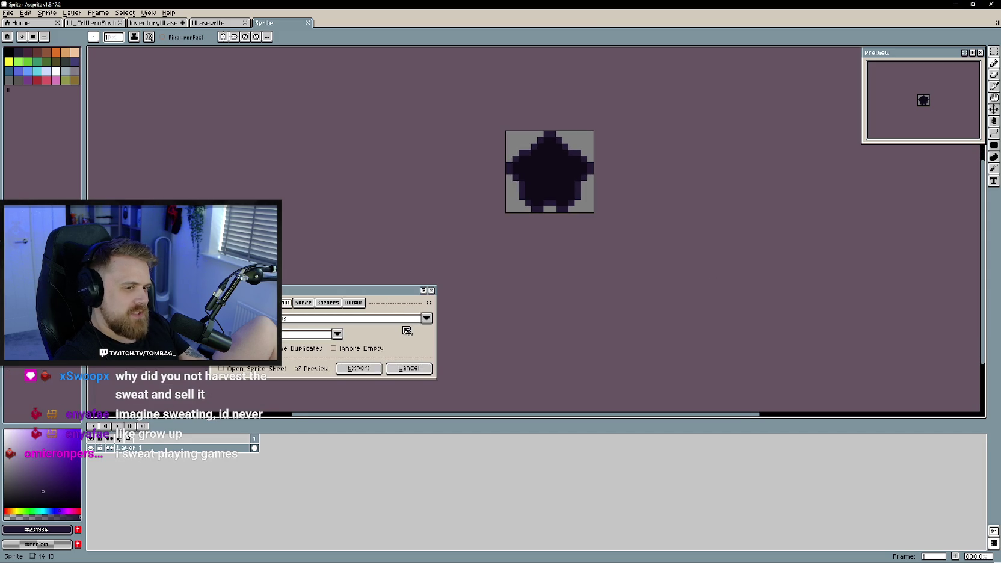
{"action": "left_click", "coordinate": [356, 303]}
{"action": "left_click", "coordinate": [427, 318]}
{"action": "left_click", "coordinate": [469, 336]}
{"action": "left_click", "coordinate": [427, 318]}
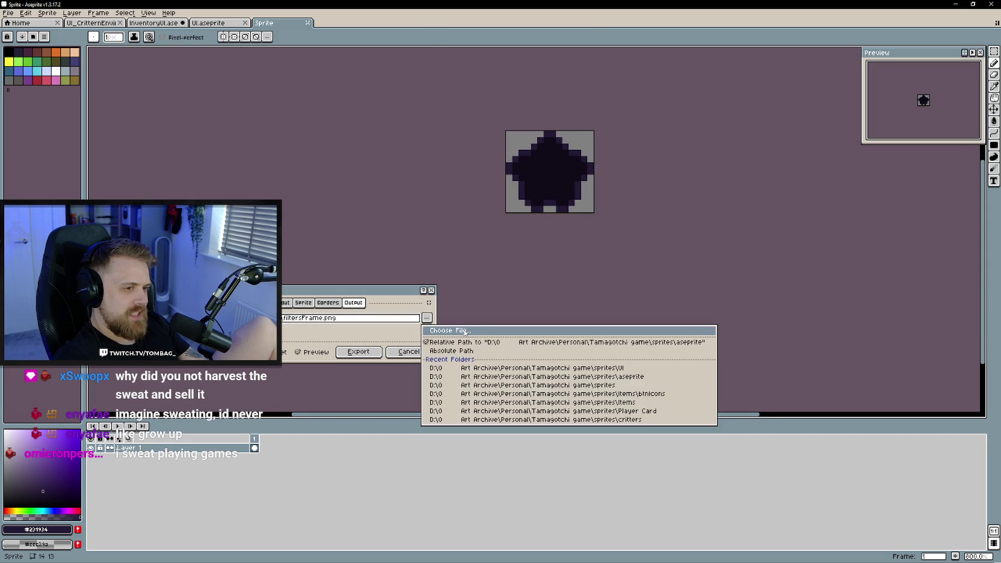
{"action": "left_click", "coordinate": [465, 331]}
{"action": "left_click_drag", "start_coordinate": [323, 19], "coordinate": [356, 56]}
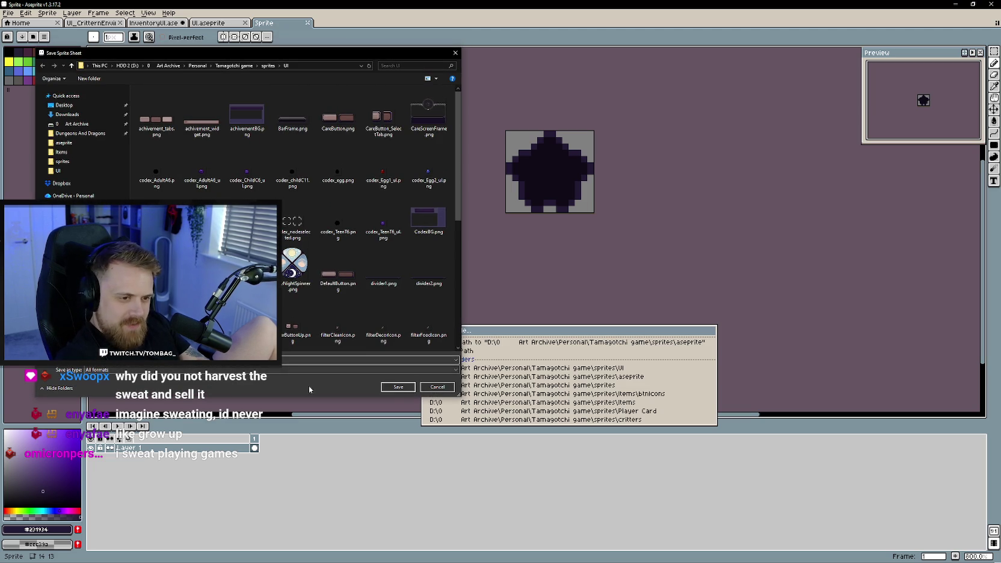
{"action": "left_click", "coordinate": [398, 387]}
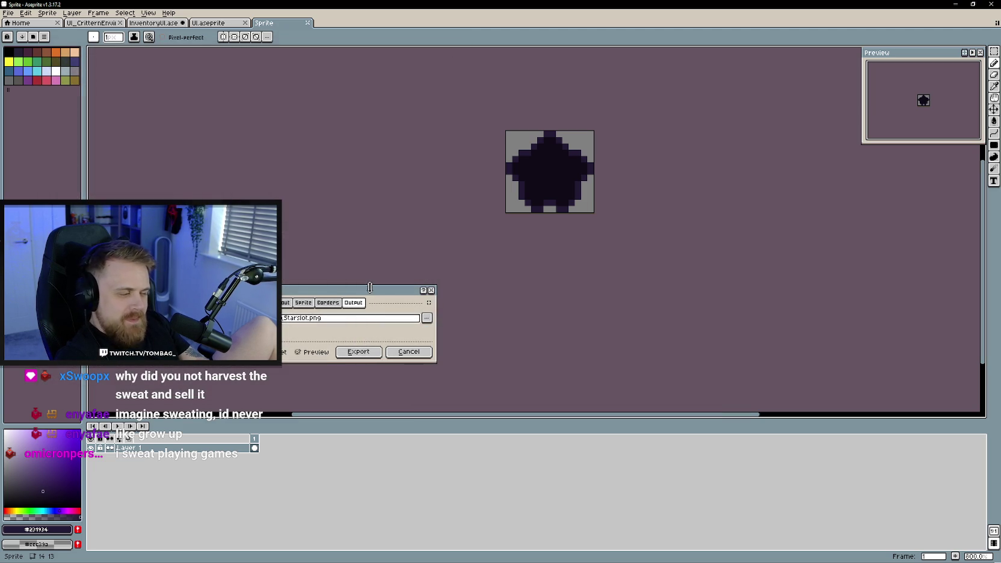
{"action": "left_click_drag", "start_coordinate": [434, 277], "coordinate": [567, 269]}
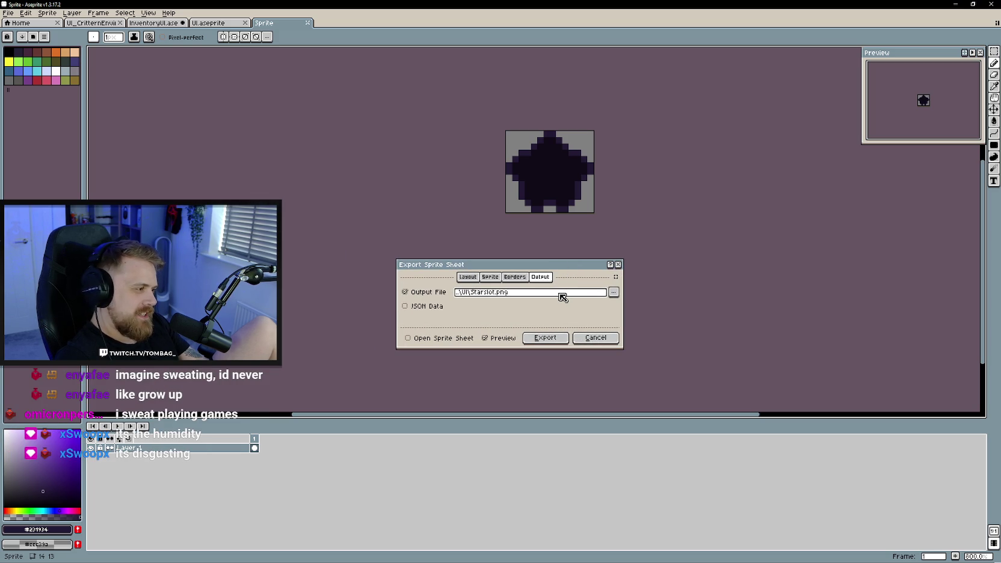
{"action": "left_click_drag", "start_coordinate": [529, 270], "coordinate": [535, 254]}
{"action": "left_click_drag", "start_coordinate": [515, 333], "coordinate": [521, 374]}
{"action": "mouse_move", "coordinate": [568, 253]}
{"action": "left_mouse_down"}
{"action": "mouse_move", "coordinate": [531, 248]}
{"action": "mouse_move", "coordinate": [539, 249]}
{"action": "left_mouse_up"}
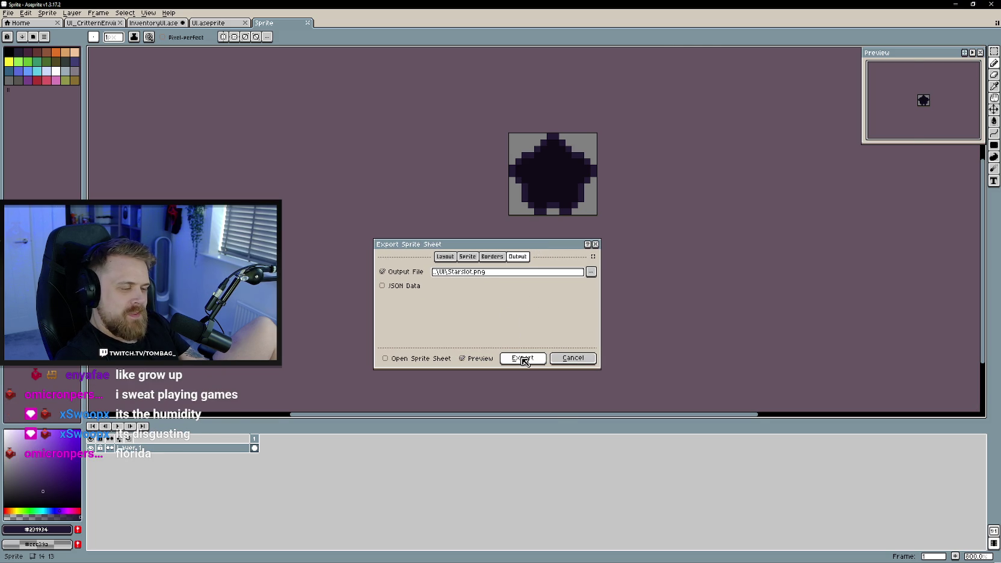
{"action": "left_click", "coordinate": [523, 358]}
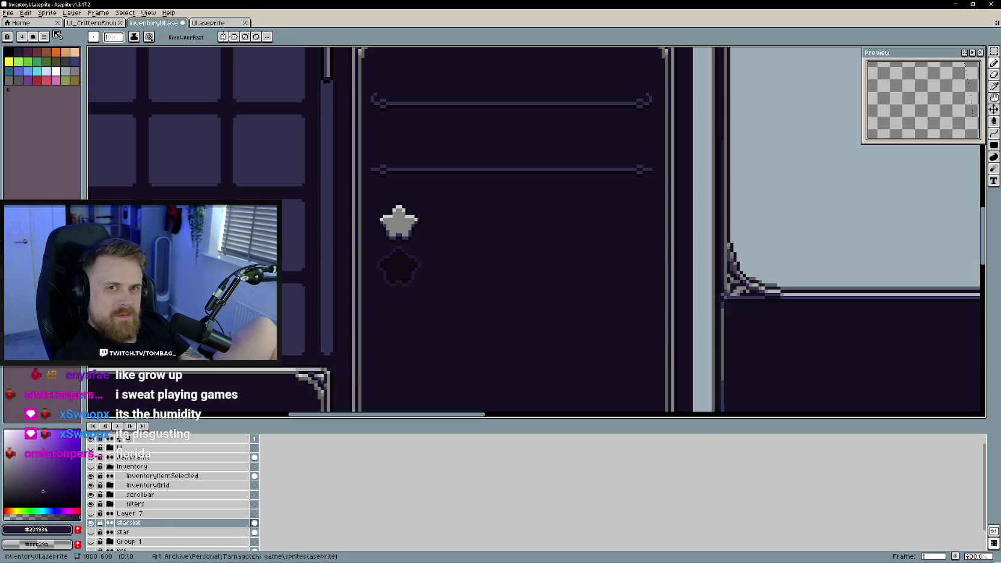
Start another sprite sheet export and review its sprite, border and output settings
{"action": "left_click", "coordinate": [8, 13]}
{"action": "mouse_move", "coordinate": [60, 90]}
{"action": "left_click", "coordinate": [145, 101]}
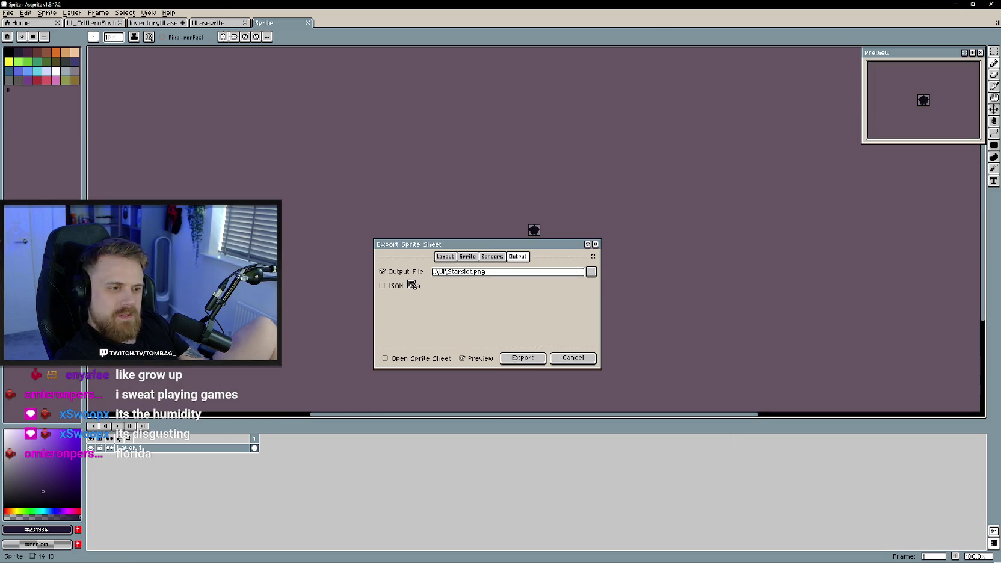
{"action": "left_click", "coordinate": [472, 257]}
{"action": "left_click", "coordinate": [584, 256]}
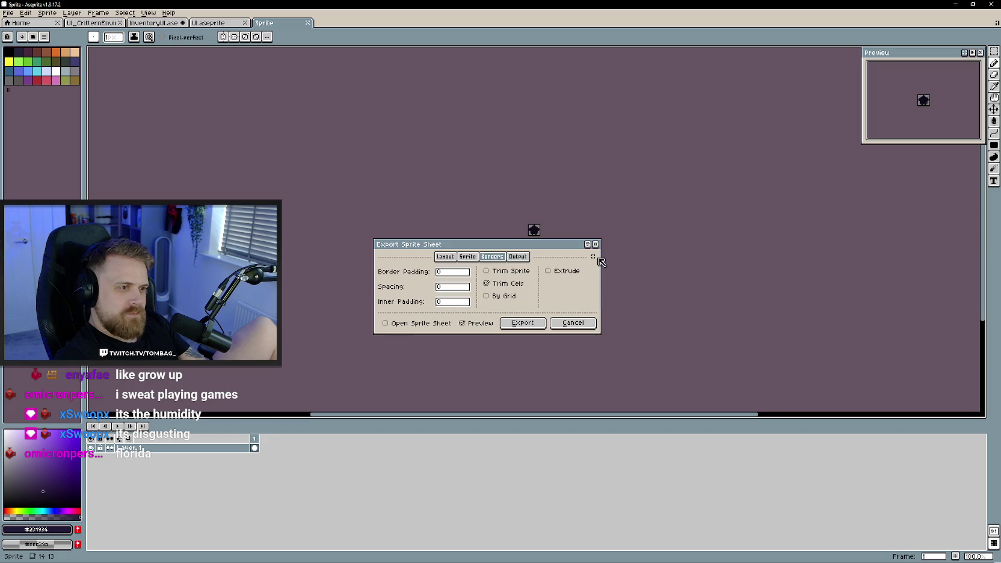
{"action": "left_click", "coordinate": [517, 256]}
{"action": "left_click", "coordinate": [592, 272]}
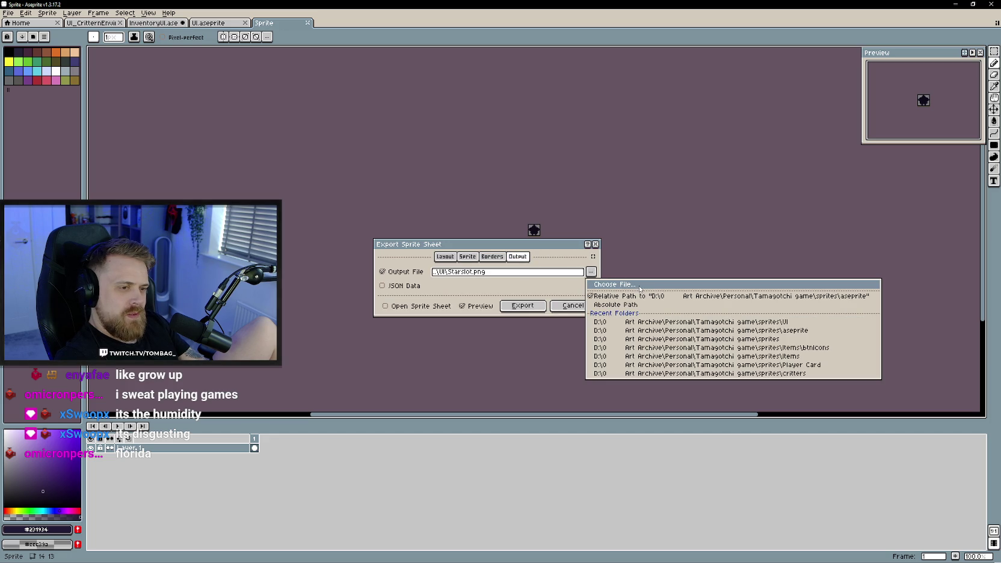
{"action": "left_click", "coordinate": [640, 287]}
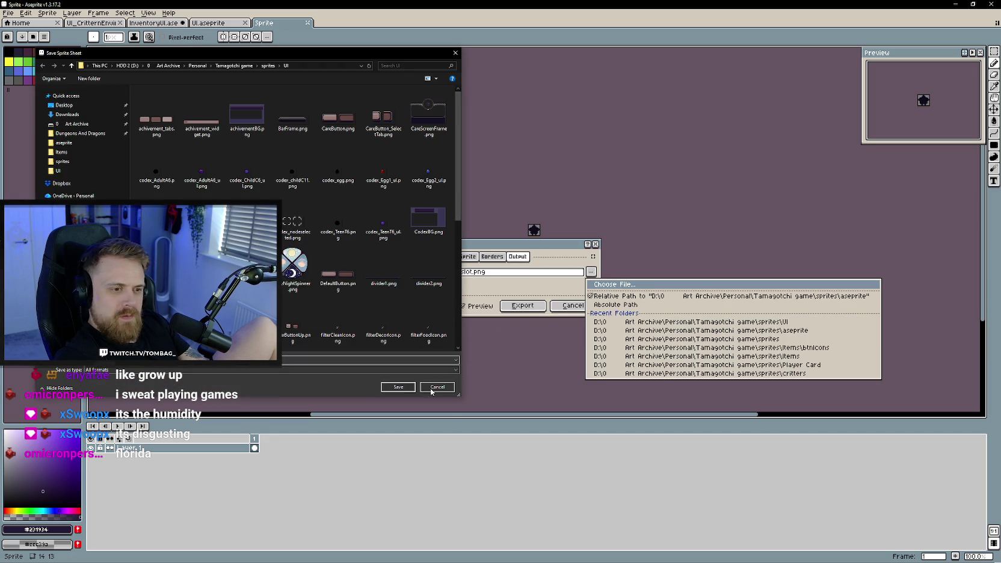
{"action": "left_click", "coordinate": [398, 386]}
{"action": "left_click", "coordinate": [472, 257]}
Choose the filled star layer as source, and decline overwriting the existing Star.png
{"action": "left_click", "coordinate": [464, 292]}
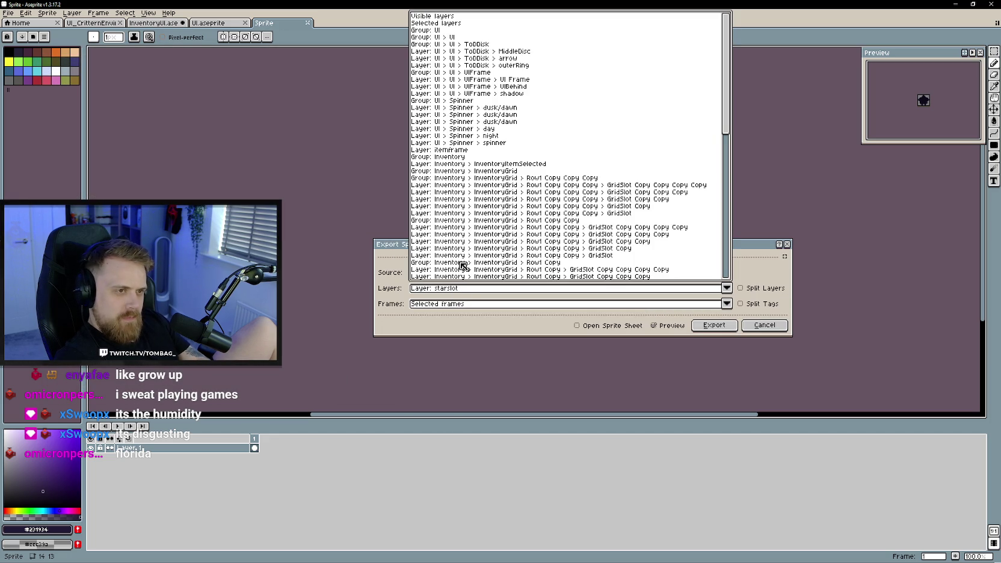
{"action": "scroll", "coordinate": [478, 172], "scroll_direction": "down", "scroll_amount": 5}
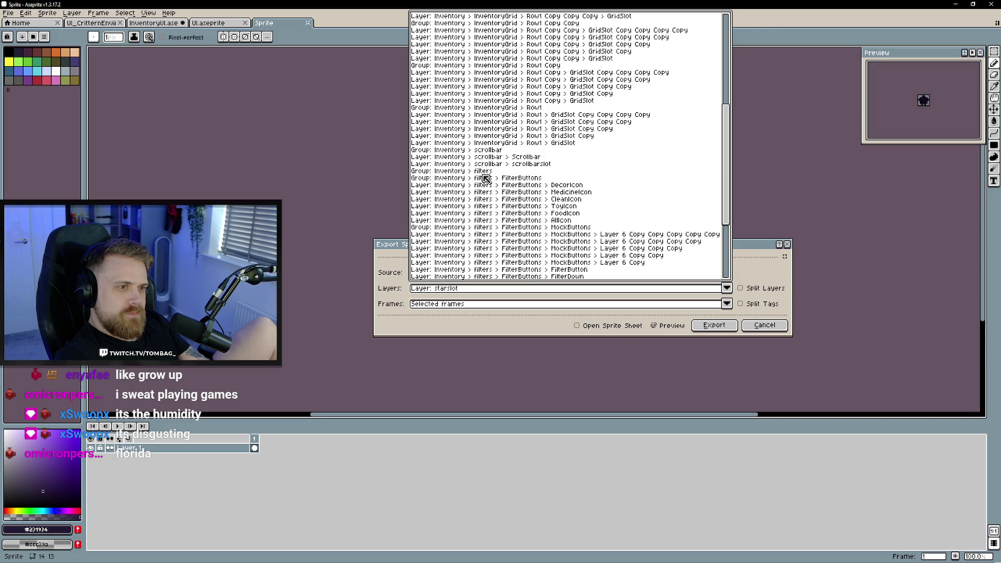
{"action": "scroll", "coordinate": [479, 172], "scroll_direction": "down", "scroll_amount": 5}
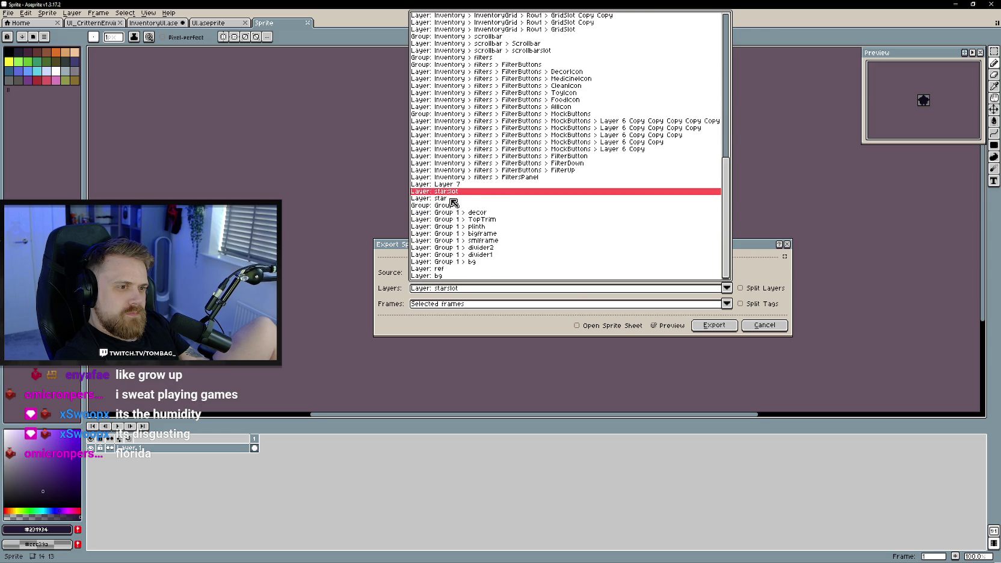
{"action": "left_click", "coordinate": [450, 195]}
{"action": "left_click", "coordinate": [613, 256]}
{"action": "left_click", "coordinate": [472, 272]}
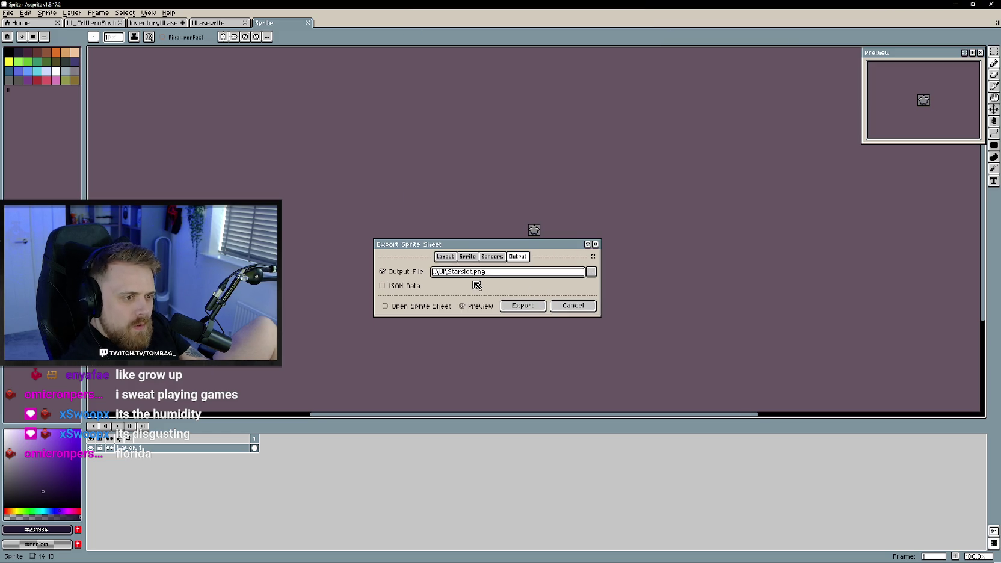
{"action": "type", "text": "r"}
{"action": "left_click", "coordinate": [518, 306]}
{"action": "left_click_drag", "start_coordinate": [503, 261], "coordinate": [501, 324]}
{"action": "left_click", "coordinate": [533, 371]}
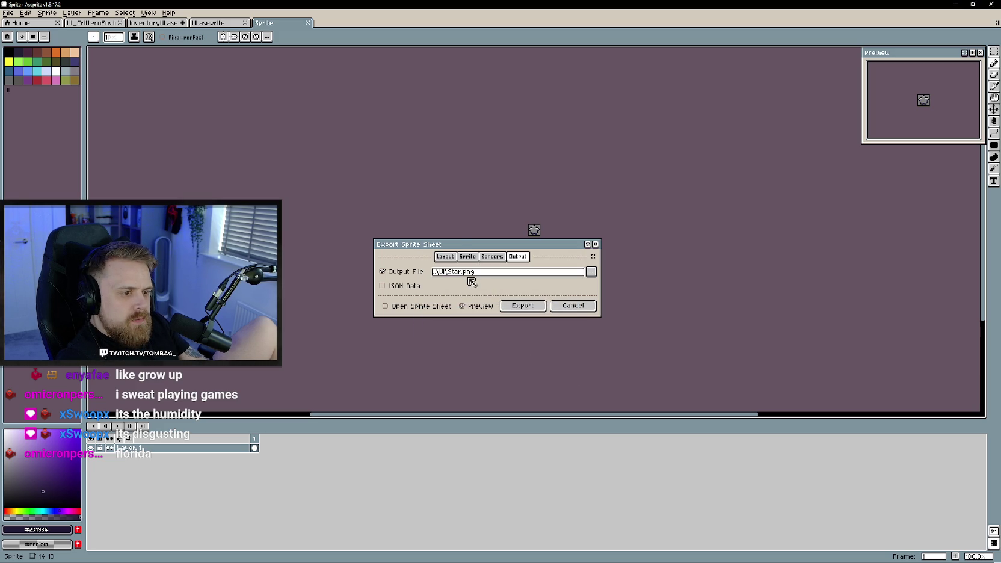
Rename the output file to Starfull.png and export the filled star sheet
{"action": "left_click", "coordinate": [465, 276]}
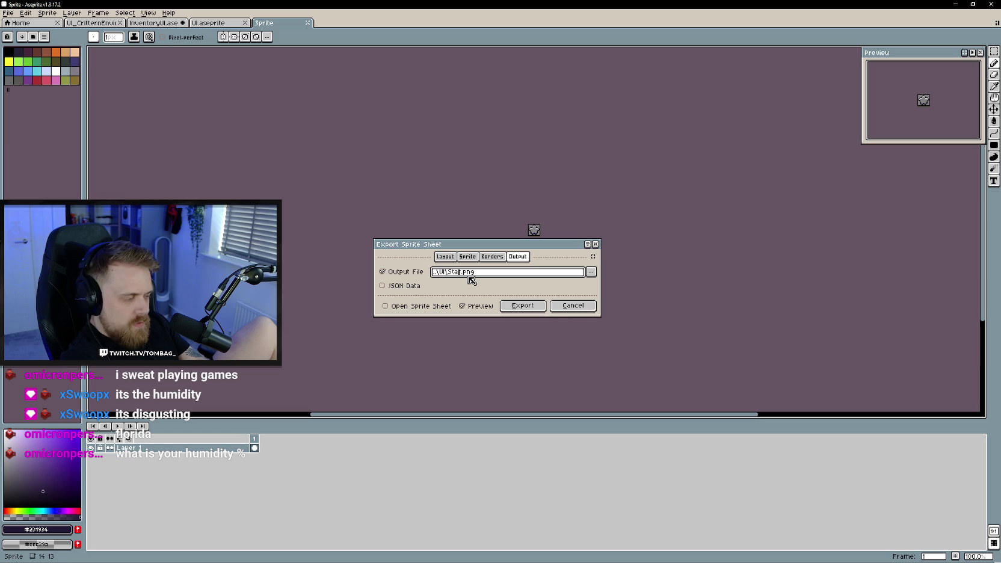
{"action": "type", "text": "_"}
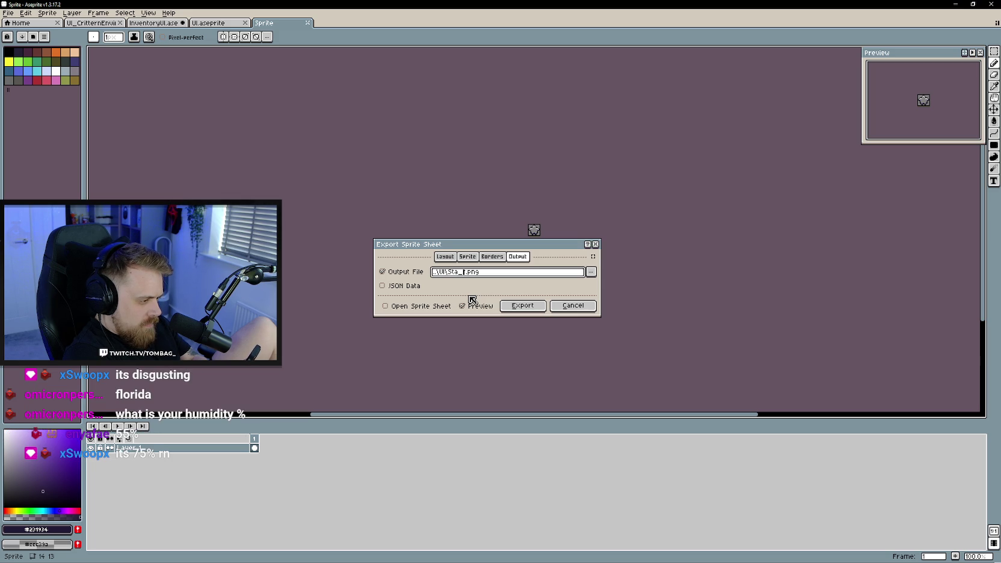
{"action": "type", "text": "r"}
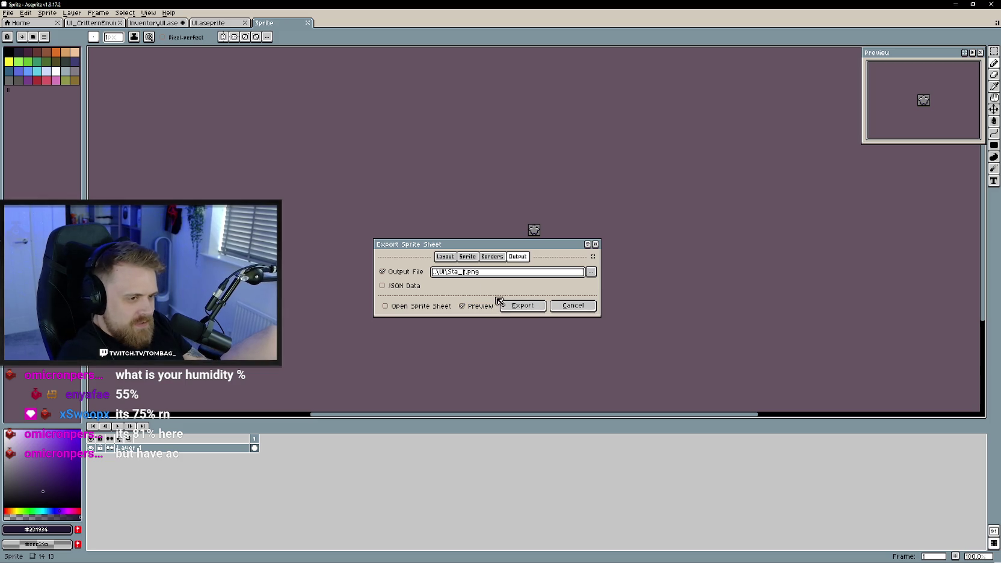
{"action": "key", "text": "BackSpace"}
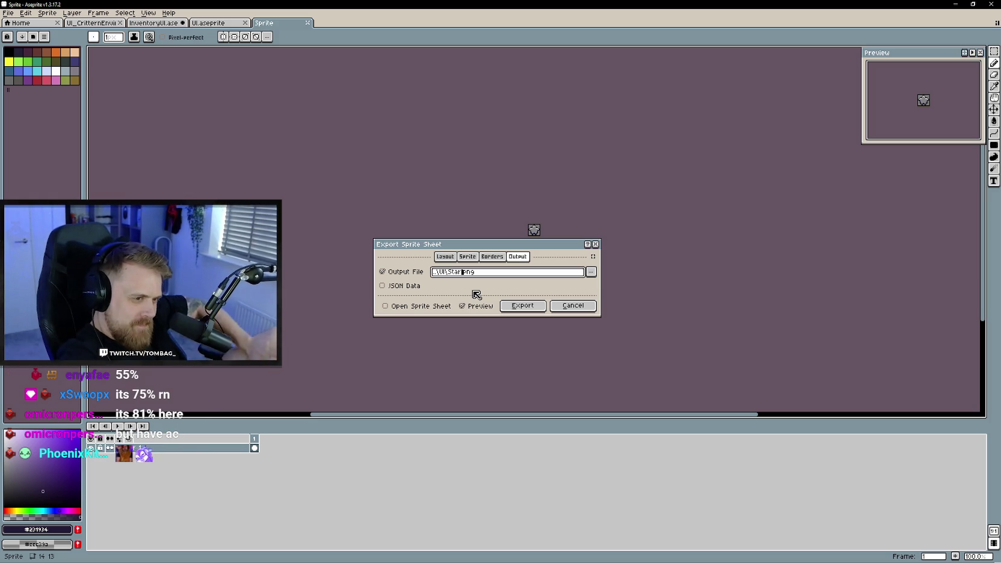
{"action": "type", "text": "_"}
{"action": "key", "text": "BackSpace"}
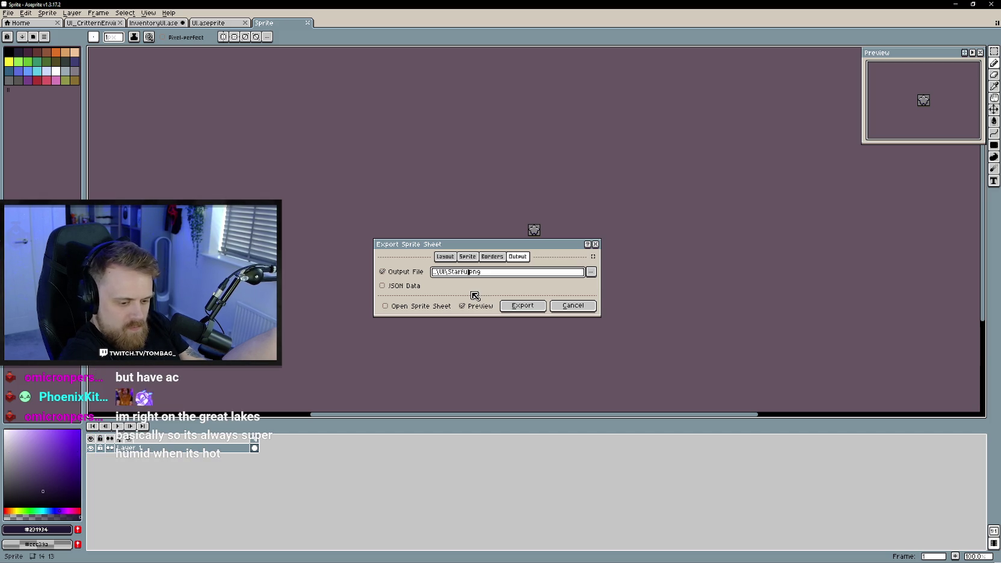
{"action": "type", "text": "ll"}
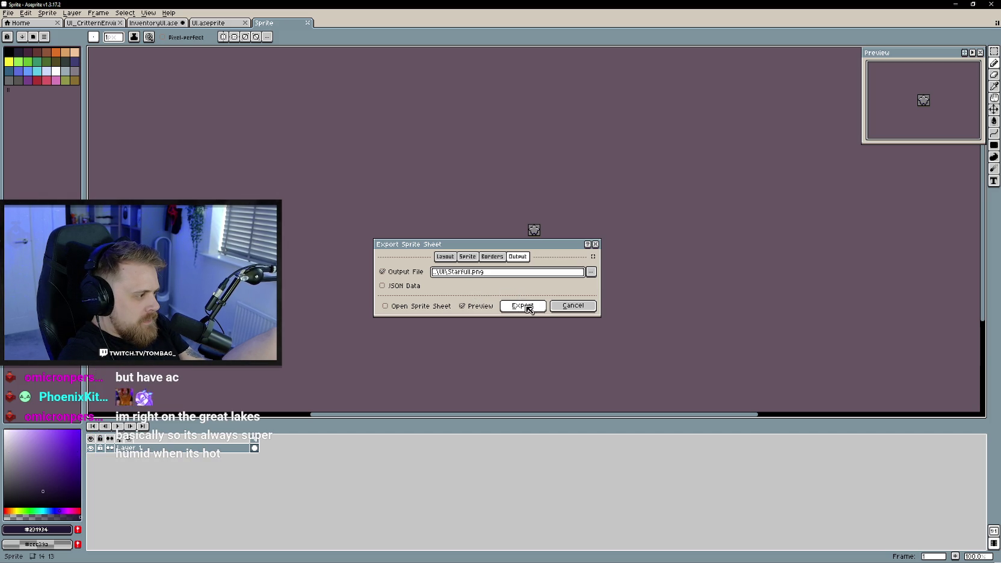
{"action": "left_click_drag", "start_coordinate": [524, 245], "coordinate": [542, 259]}
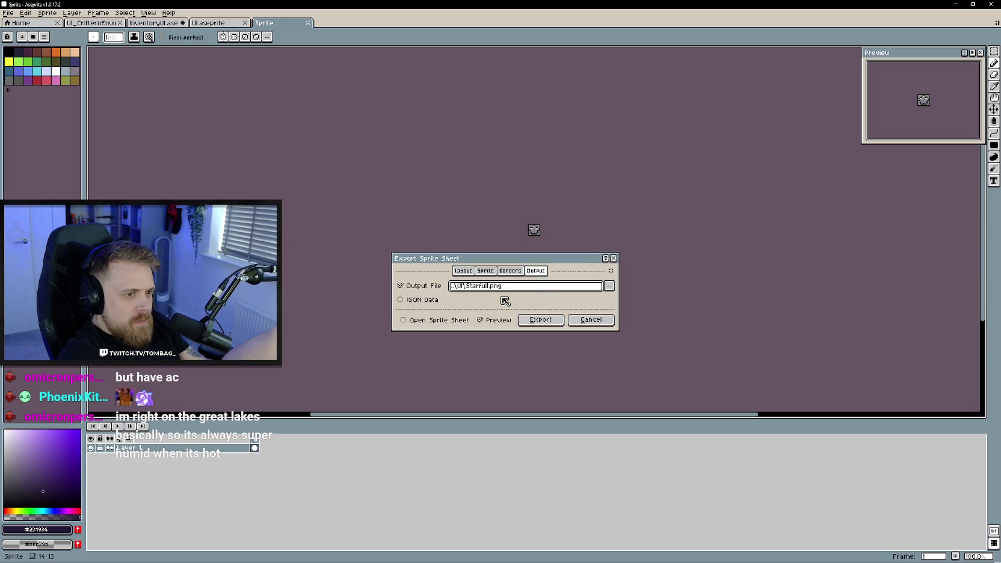
{"action": "left_click", "coordinate": [530, 319]}
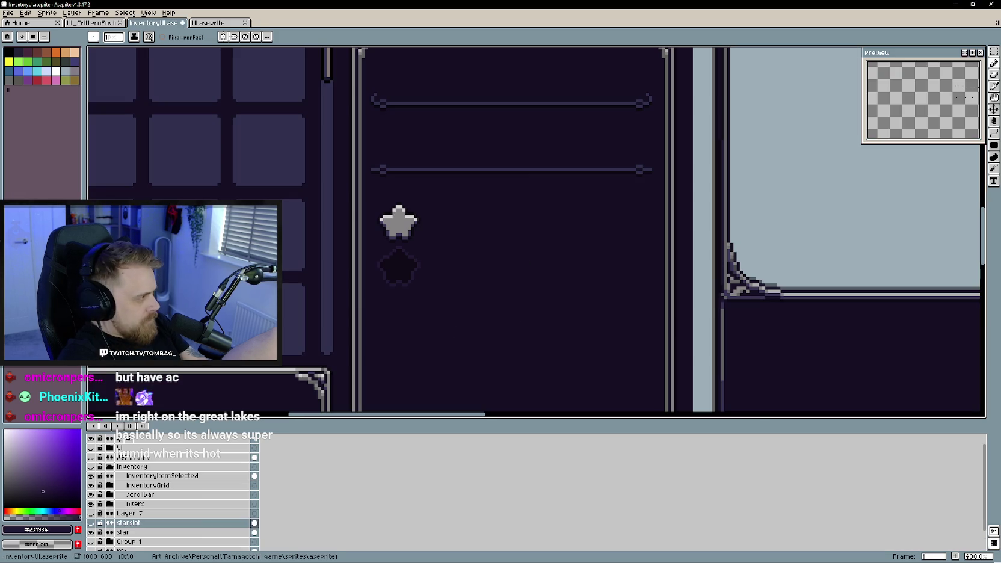
{"action": "key", "text": "alt+Tab"}
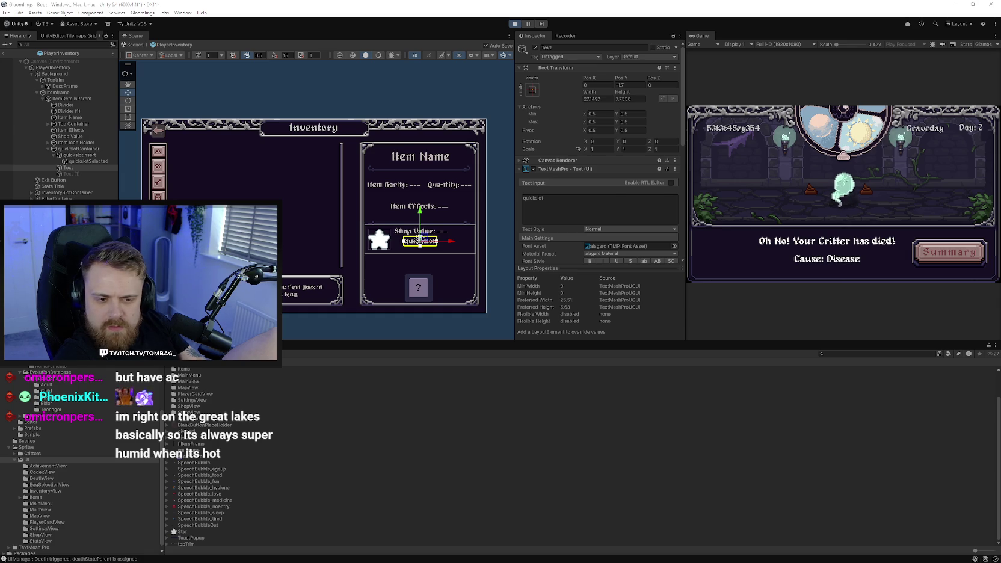
Select the Starfull and Starslot textures together in the Project window
{"action": "left_click", "coordinate": [207, 538]}
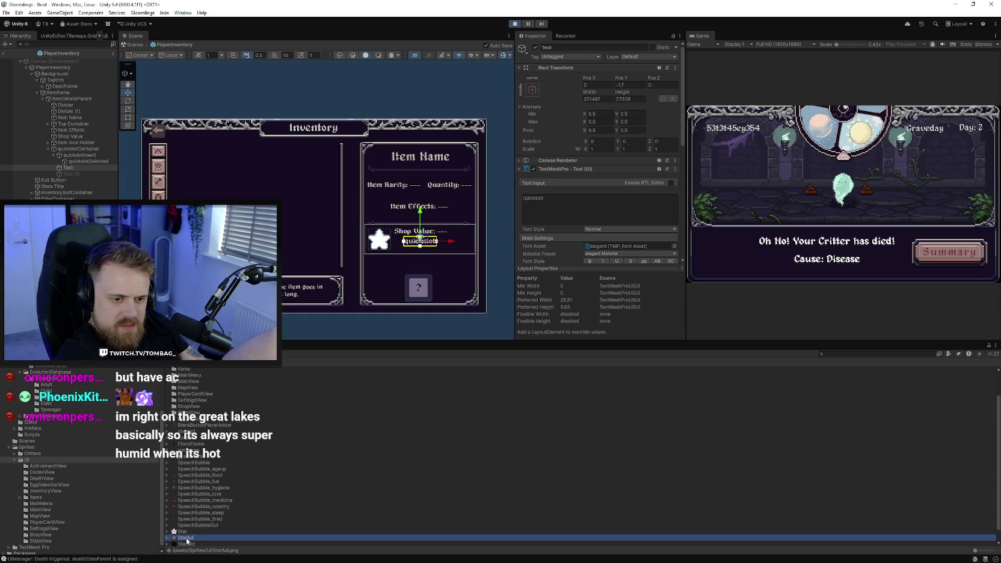
{"action": "left_click", "coordinate": [233, 537], "text": "shift"}
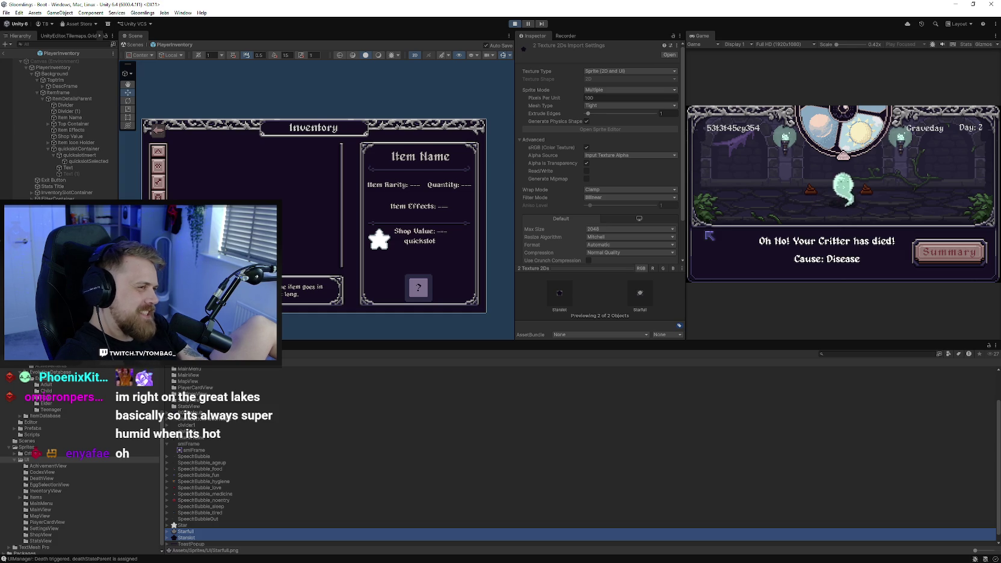
Set both star textures to Single sprite, Compression None and Point filter, apply, and stop play mode
{"action": "left_click", "coordinate": [612, 89]}
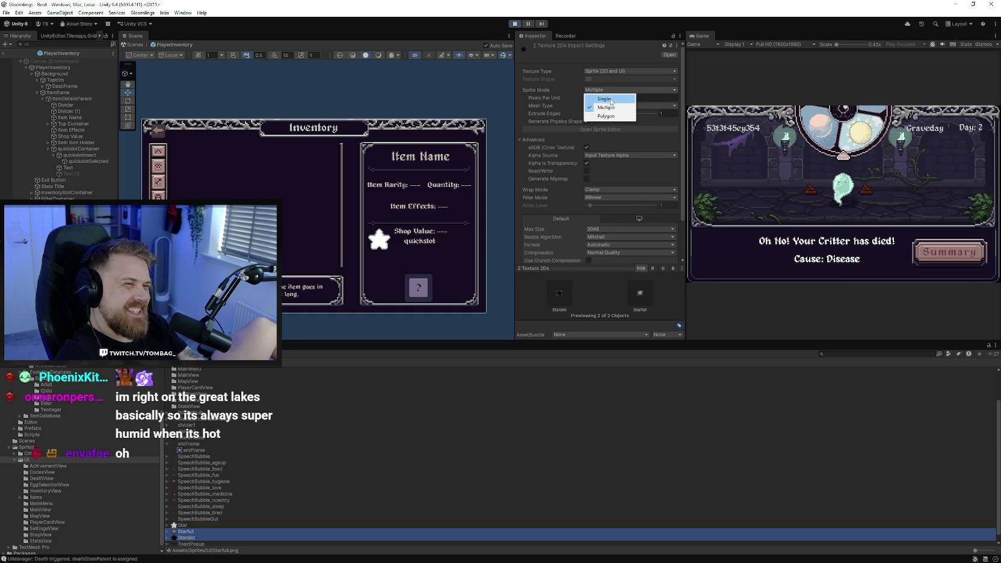
{"action": "left_click", "coordinate": [604, 99]}
{"action": "left_click", "coordinate": [629, 260]}
{"action": "left_click", "coordinate": [601, 269]}
{"action": "left_click", "coordinate": [602, 206]}
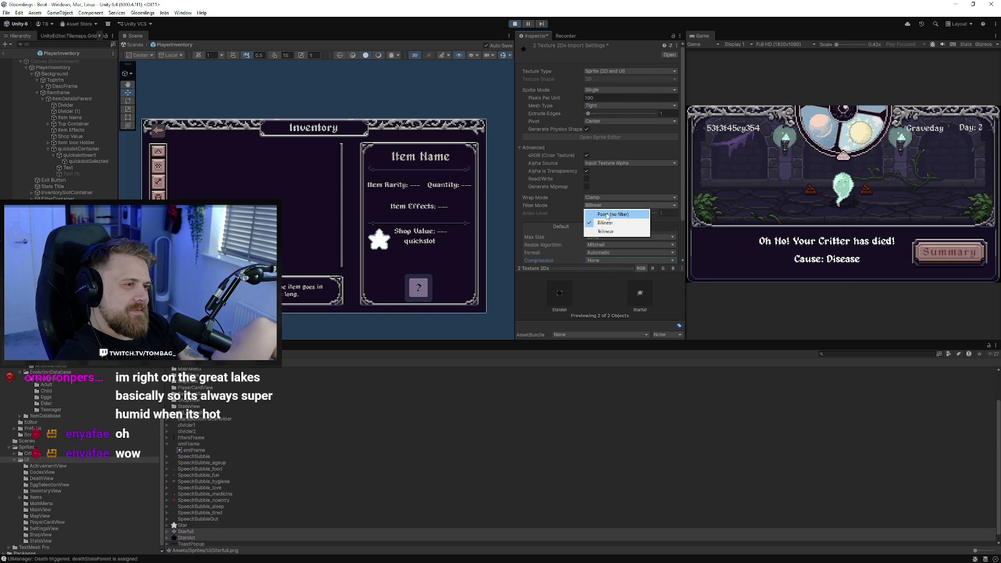
{"action": "left_click", "coordinate": [607, 215]}
{"action": "scroll", "coordinate": [683, 184], "scroll_direction": "down", "scroll_amount": 3}
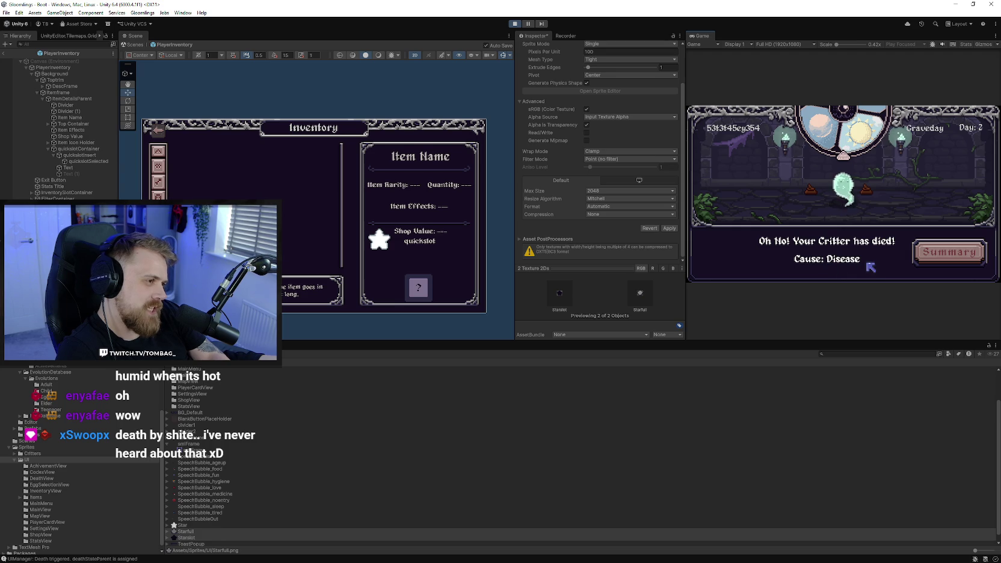
{"action": "left_click", "coordinate": [664, 228]}
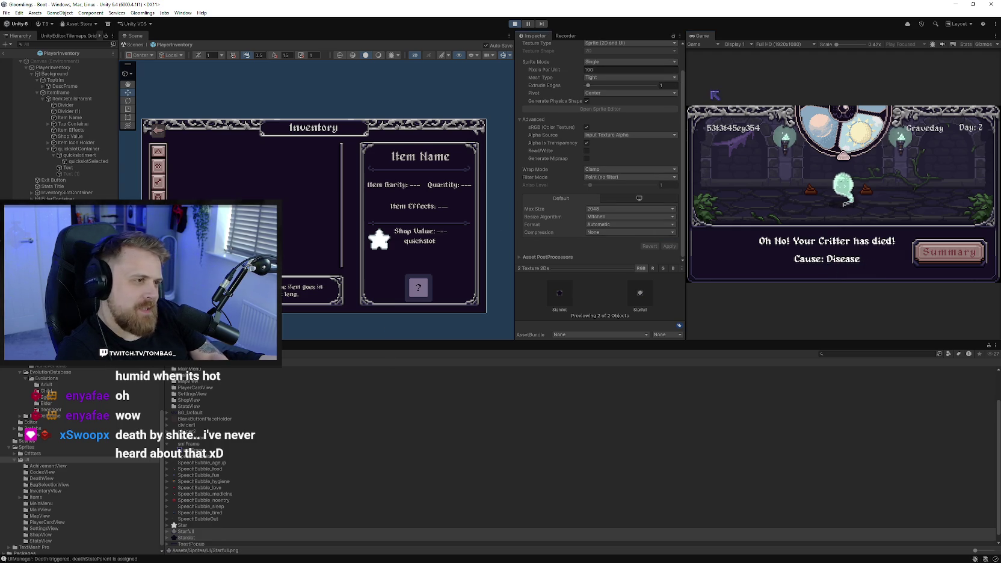
{"action": "left_click", "coordinate": [515, 27]}
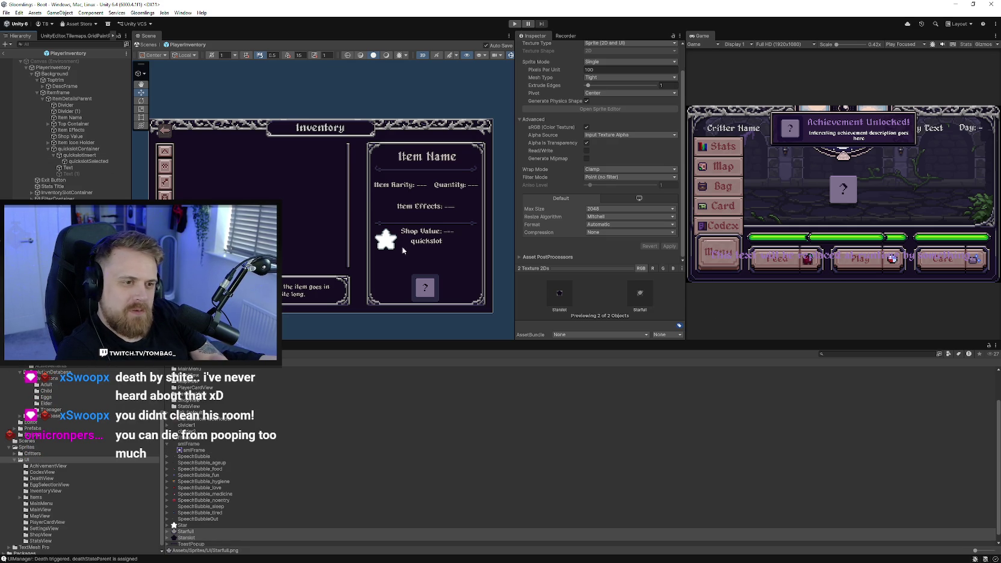
Give quickslotInsert the Starslot sprite and set it to native size
{"action": "left_click", "coordinate": [386, 240]}
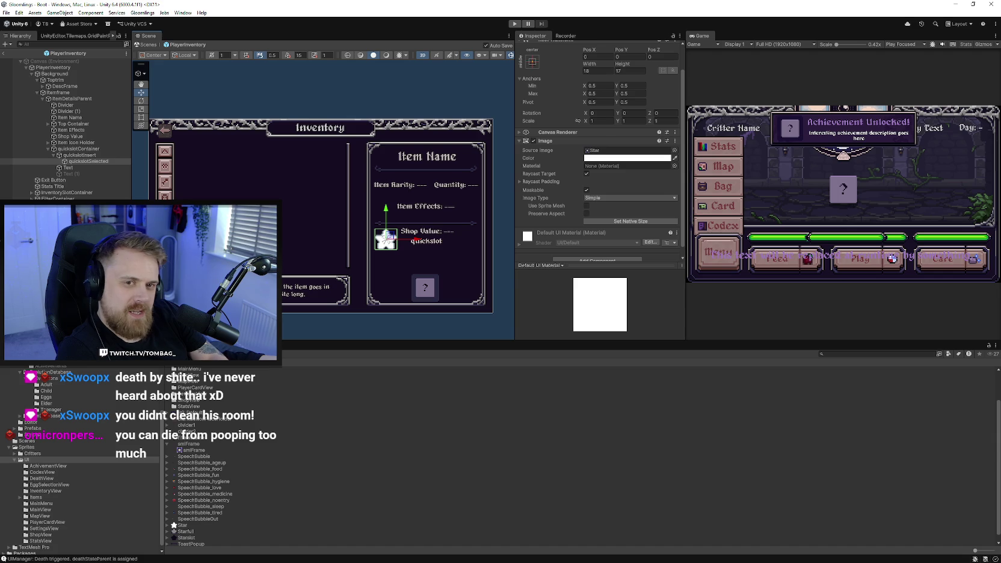
{"action": "left_click", "coordinate": [80, 155]}
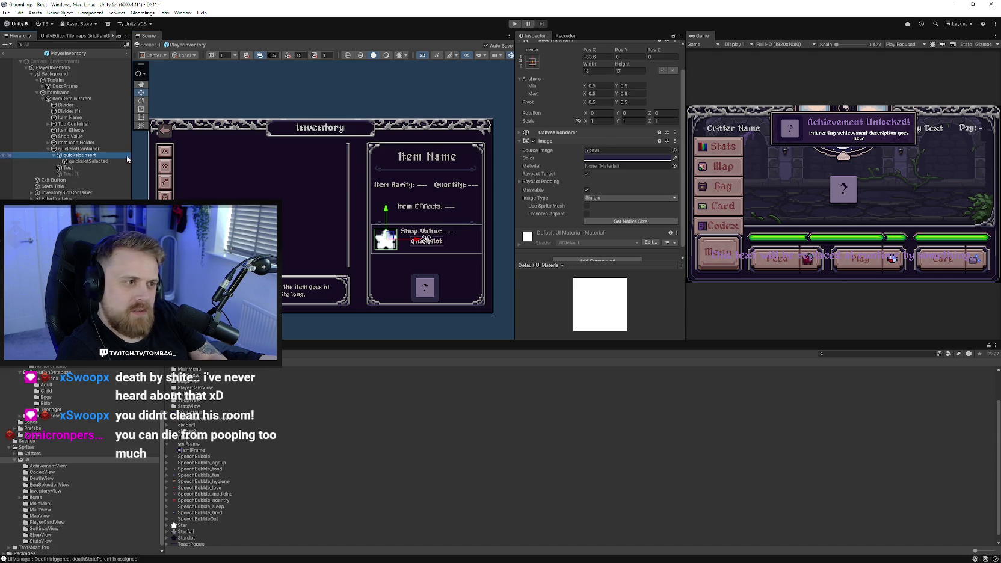
{"action": "left_click", "coordinate": [674, 150]}
{"action": "type", "text": "tar"}
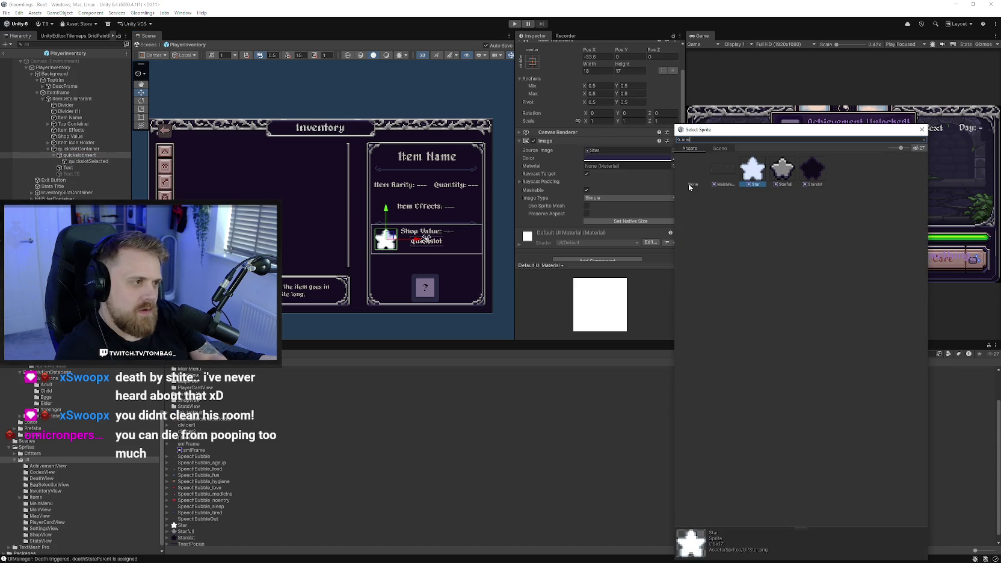
{"action": "left_click", "coordinate": [824, 176]}
{"action": "left_click", "coordinate": [922, 130]}
{"action": "scroll", "coordinate": [626, 212], "scroll_direction": "down", "scroll_amount": 1}
{"action": "left_click", "coordinate": [625, 212]}
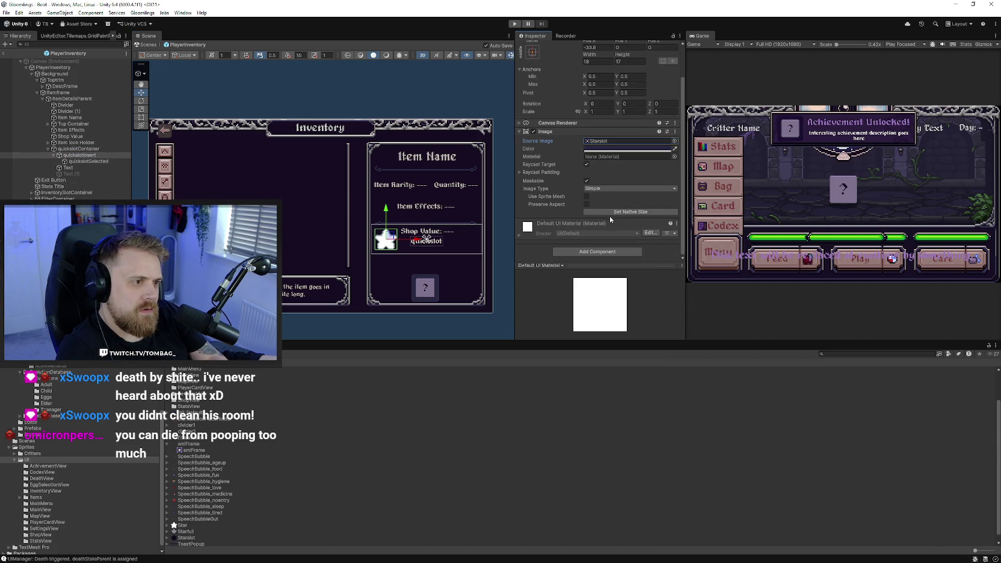
Give quickslotSelected the Starfull sprite and set it to native size
{"action": "left_click", "coordinate": [90, 161]}
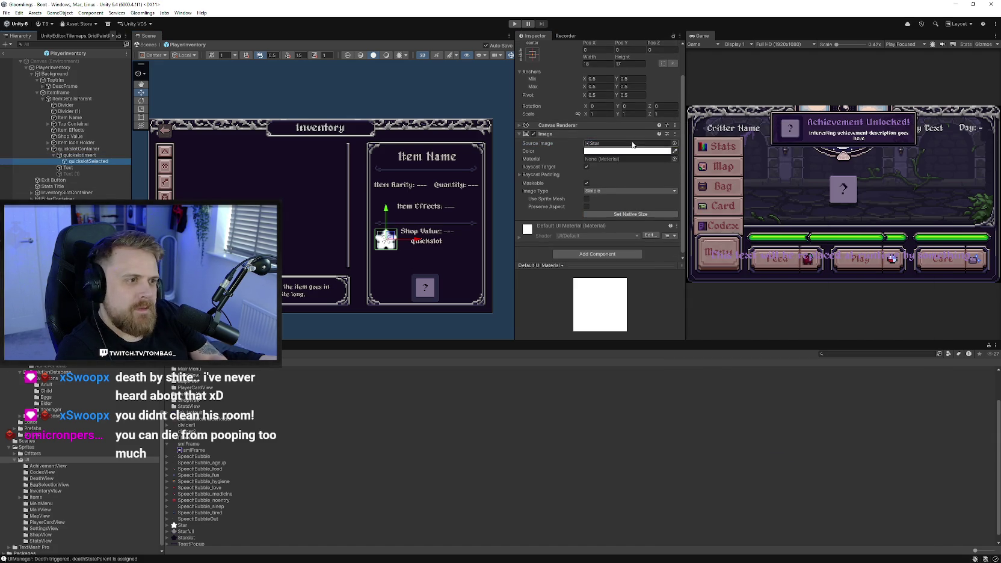
{"action": "left_click", "coordinate": [674, 144]}
{"action": "type", "text": "star"}
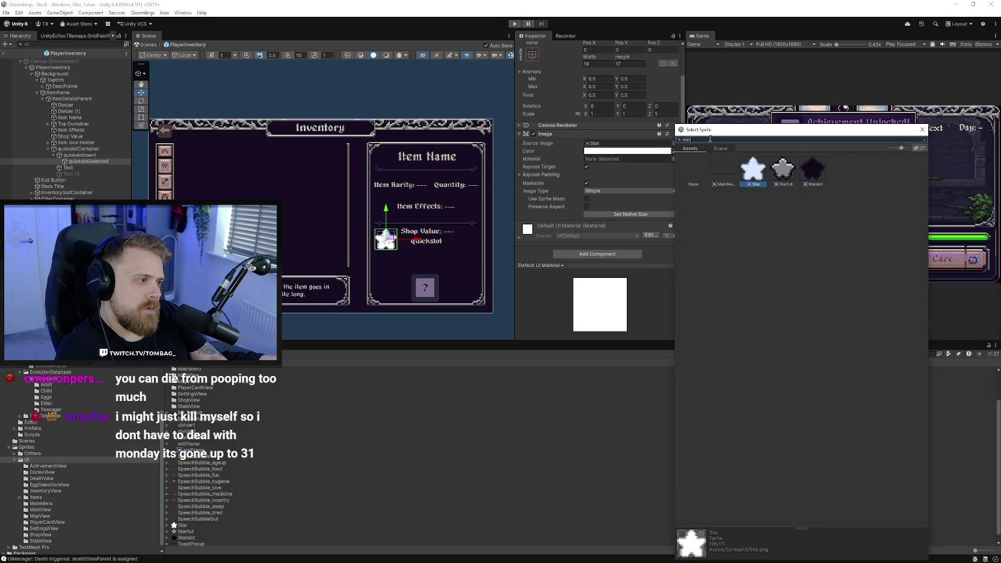
{"action": "left_click", "coordinate": [780, 162]}
{"action": "left_click", "coordinate": [921, 129]}
{"action": "left_click", "coordinate": [619, 215]}
{"action": "scroll", "coordinate": [391, 270], "scroll_direction": "up", "scroll_amount": 1}
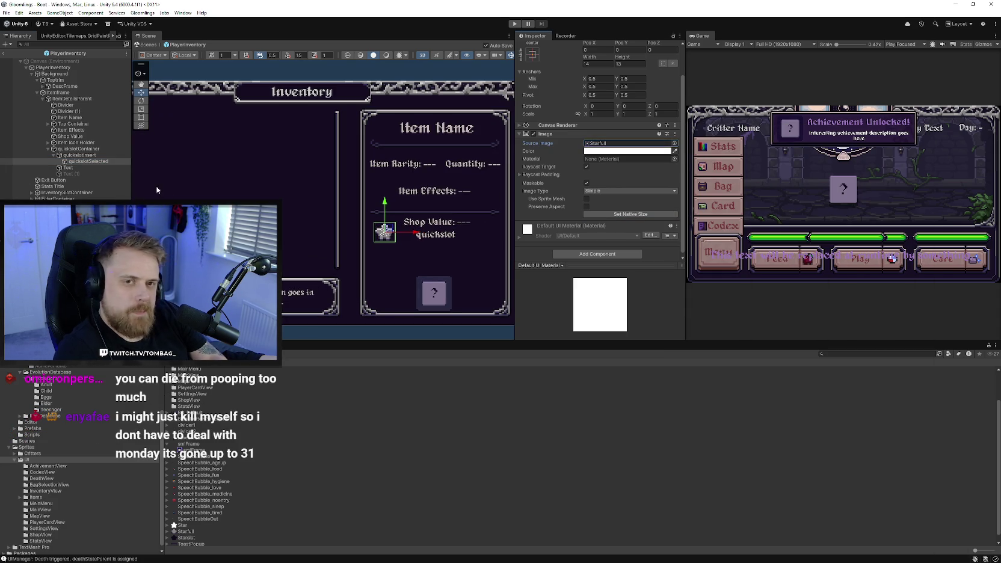
With the Rect tool, shorten the quickslot container and resize the quickslot label's text box
{"action": "left_click", "coordinate": [86, 155]}
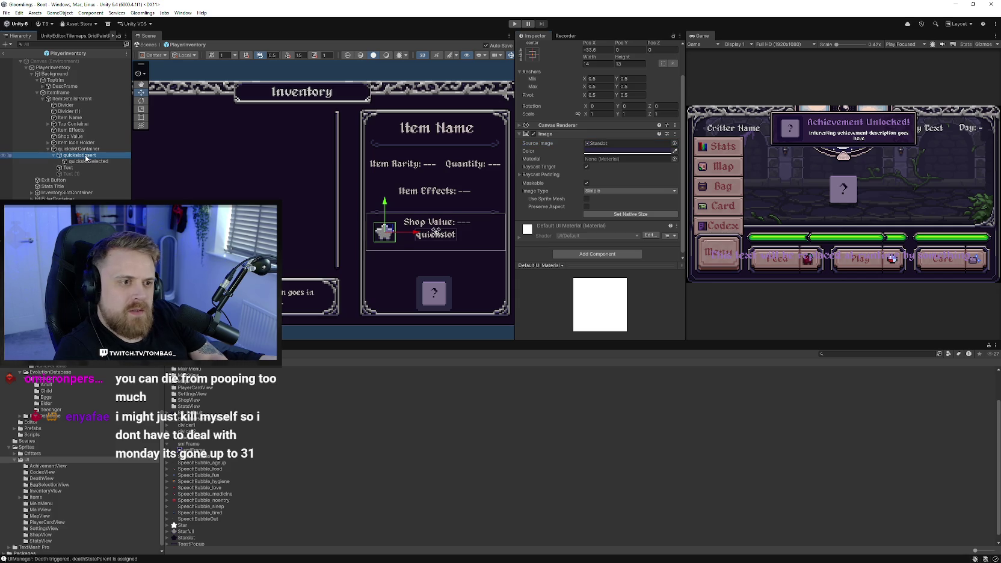
{"action": "left_click", "coordinate": [88, 149]}
{"action": "key", "text": "t"}
{"action": "left_click_drag", "start_coordinate": [432, 212], "coordinate": [434, 231]}
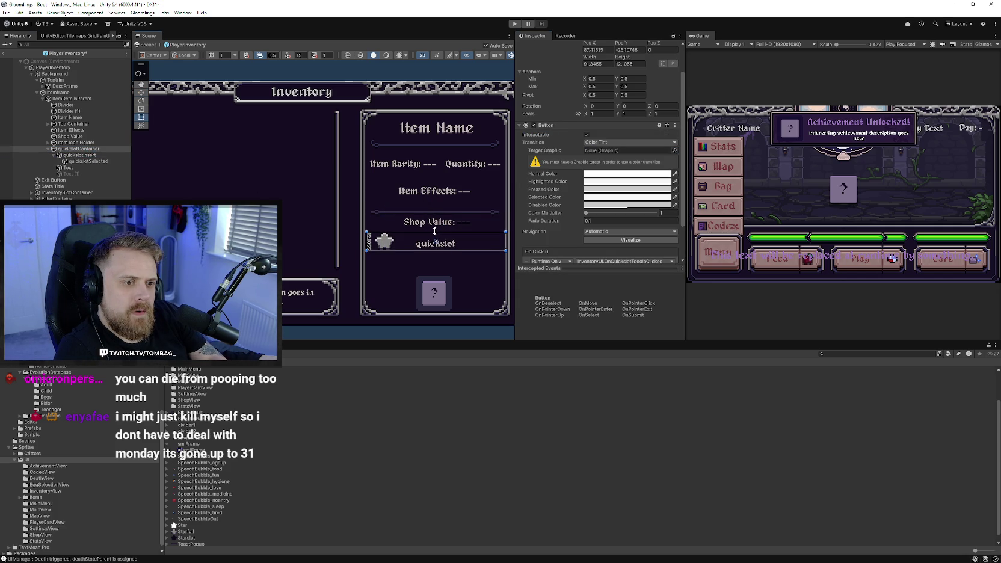
{"action": "left_click", "coordinate": [81, 168]}
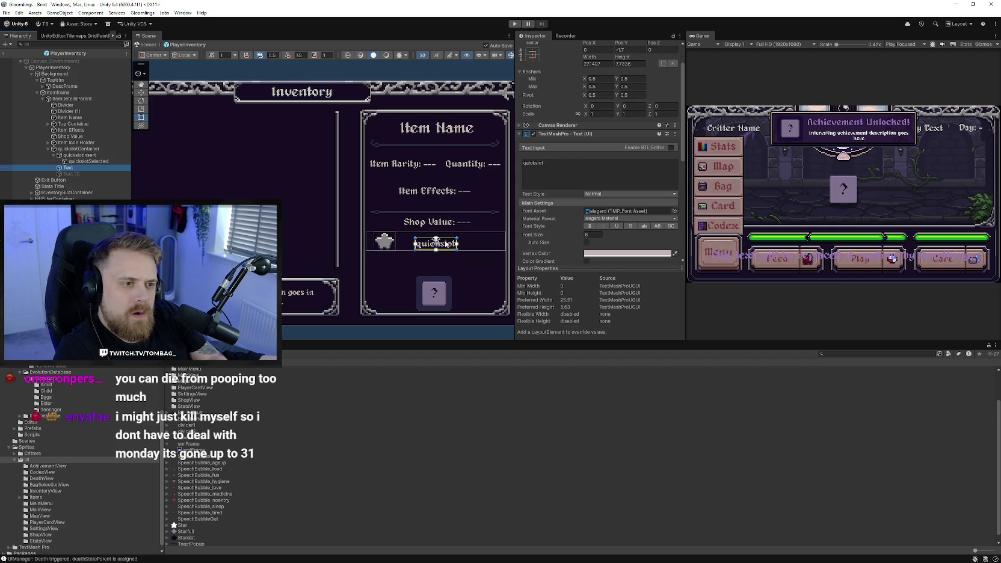
{"action": "scroll", "coordinate": [443, 241], "scroll_direction": "up", "scroll_amount": 2}
{"action": "left_click_drag", "start_coordinate": [447, 237], "coordinate": [474, 236]}
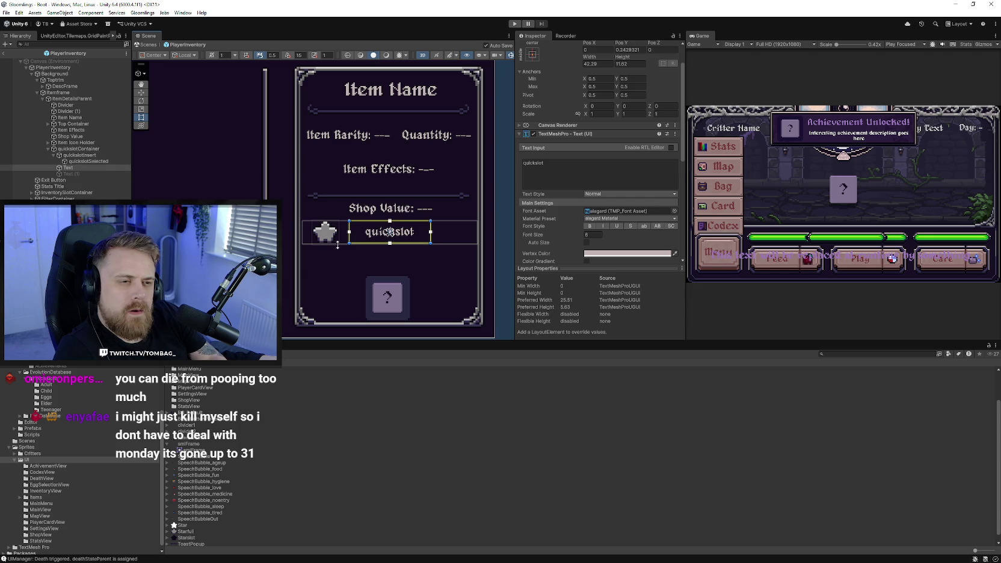
{"action": "left_click", "coordinate": [79, 155]}
Add an Image component to the quickslot container
{"action": "left_click", "coordinate": [78, 148]}
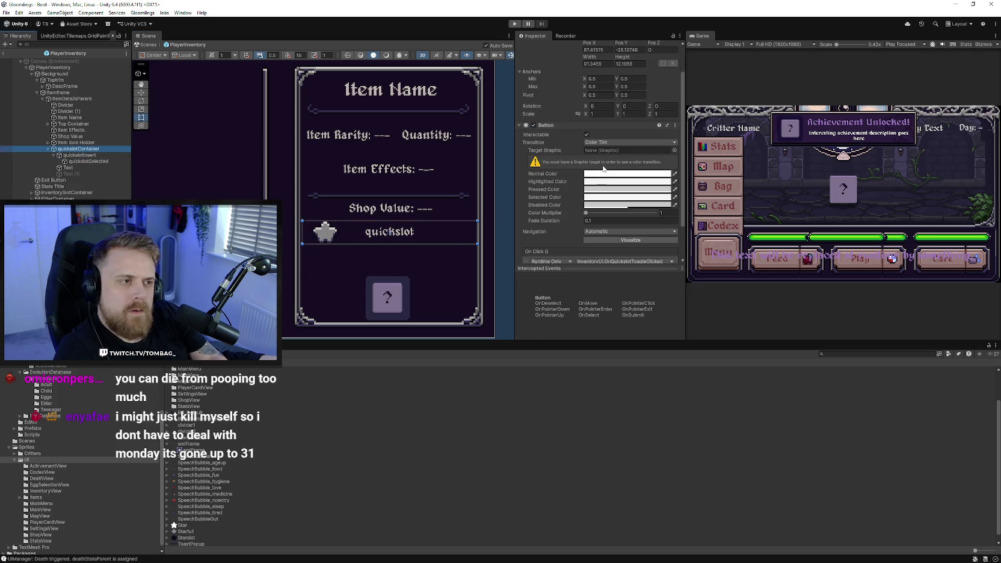
{"action": "scroll", "coordinate": [653, 153], "scroll_direction": "down", "scroll_amount": 3}
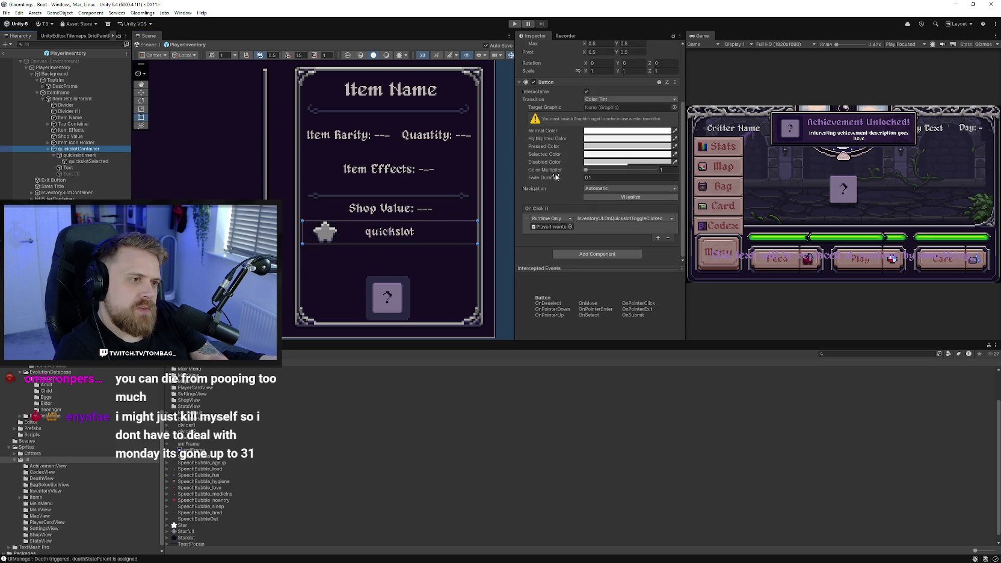
{"action": "left_click", "coordinate": [519, 82]}
{"action": "left_click", "coordinate": [602, 174]}
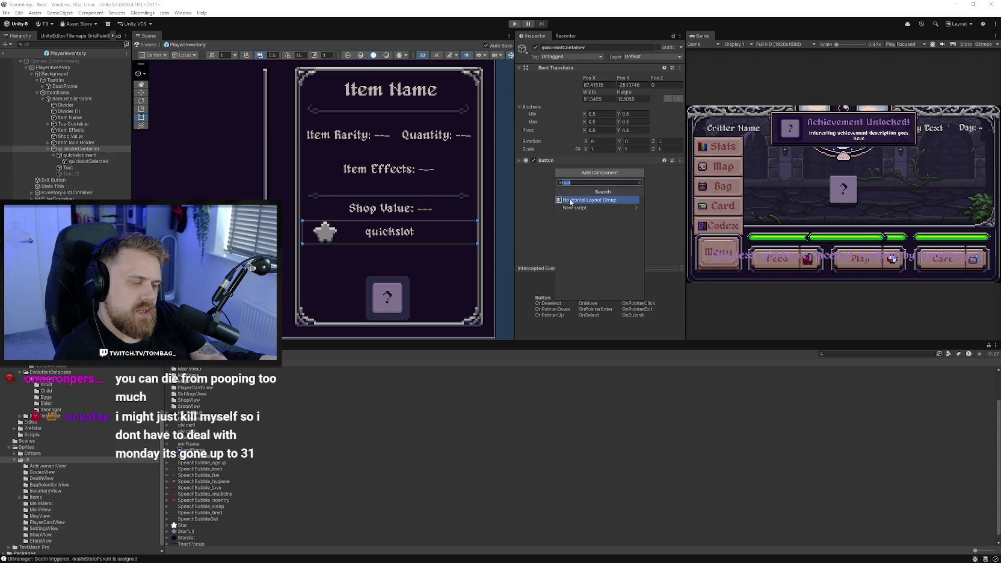
{"action": "type", "text": "Image"}
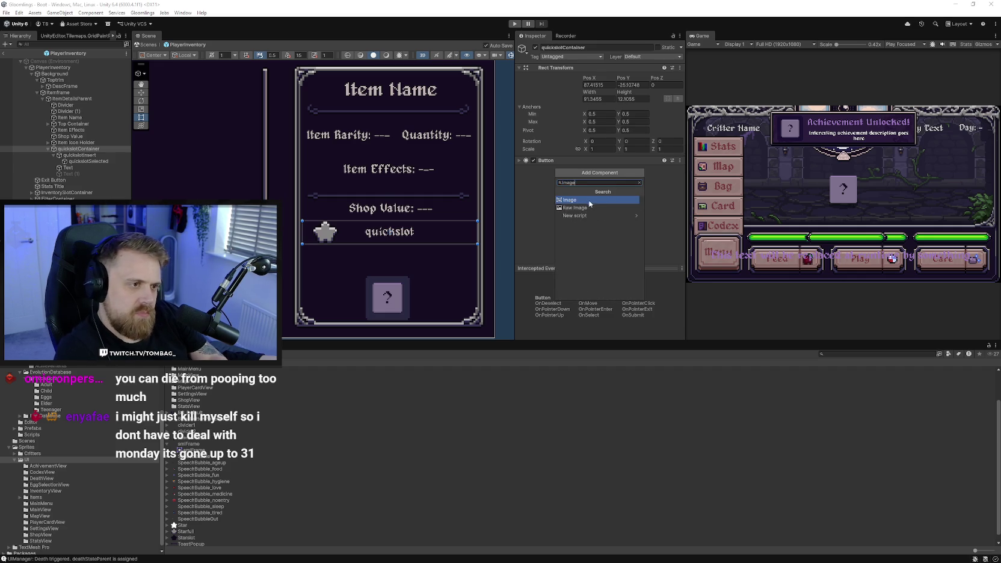
{"action": "left_click", "coordinate": [589, 201]}
Give the container's image the MSgBar sprite with a pixels per unit multiplier of 1
{"action": "left_click", "coordinate": [674, 187]}
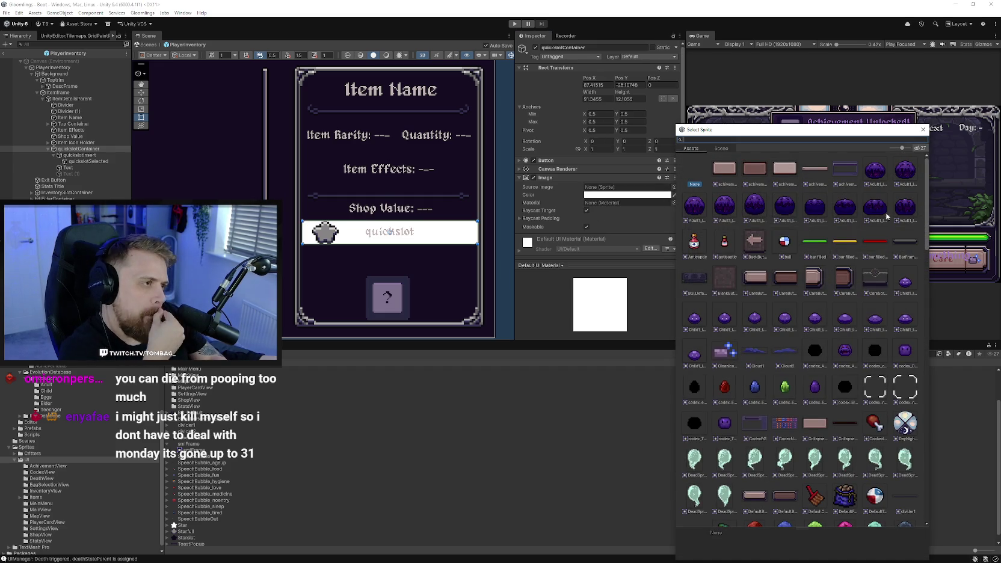
{"action": "left_click_drag", "start_coordinate": [927, 215], "coordinate": [925, 469]}
{"action": "scroll", "coordinate": [824, 400], "scroll_direction": "down", "scroll_amount": 3}
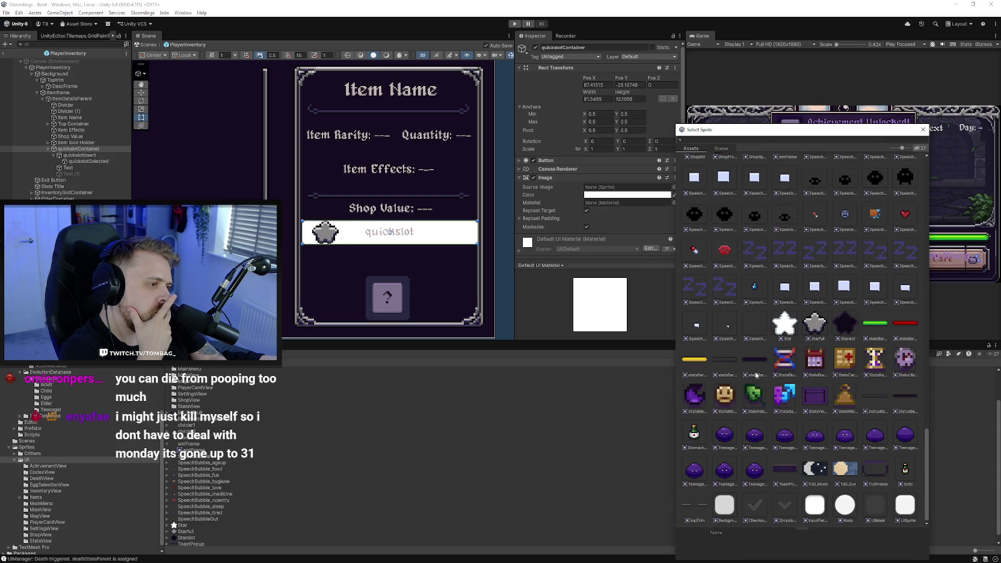
{"action": "scroll", "coordinate": [812, 390], "scroll_direction": "up", "scroll_amount": 10}
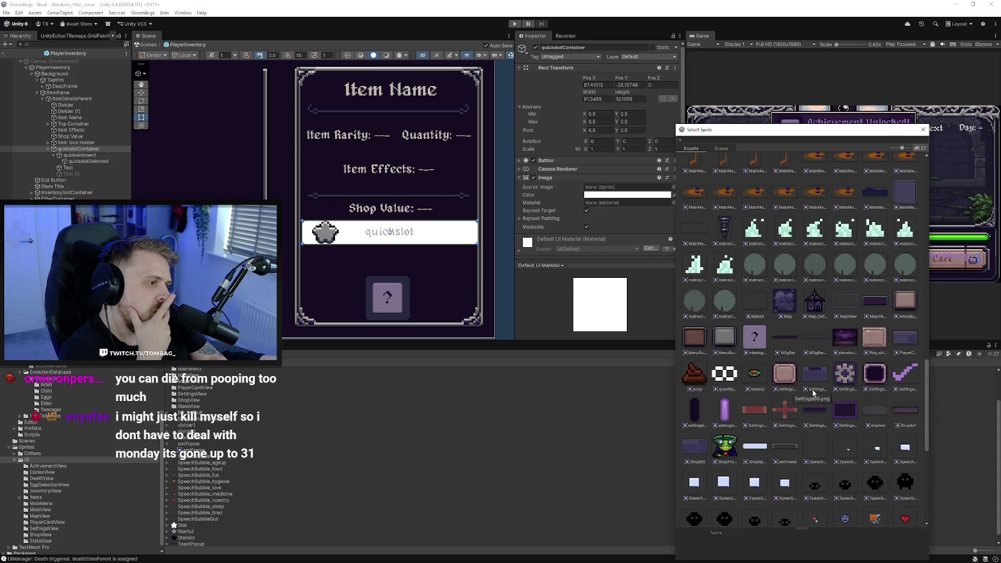
{"action": "scroll", "coordinate": [811, 389], "scroll_direction": "down", "scroll_amount": 3}
{"action": "left_click", "coordinate": [782, 360]}
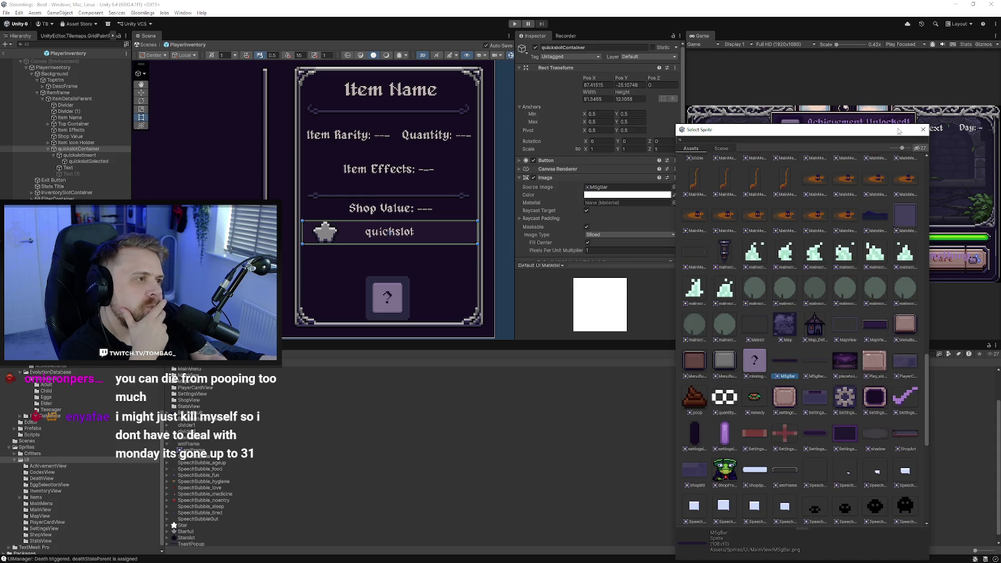
{"action": "left_click", "coordinate": [924, 130]}
{"action": "left_click_drag", "start_coordinate": [564, 251], "coordinate": [556, 249]}
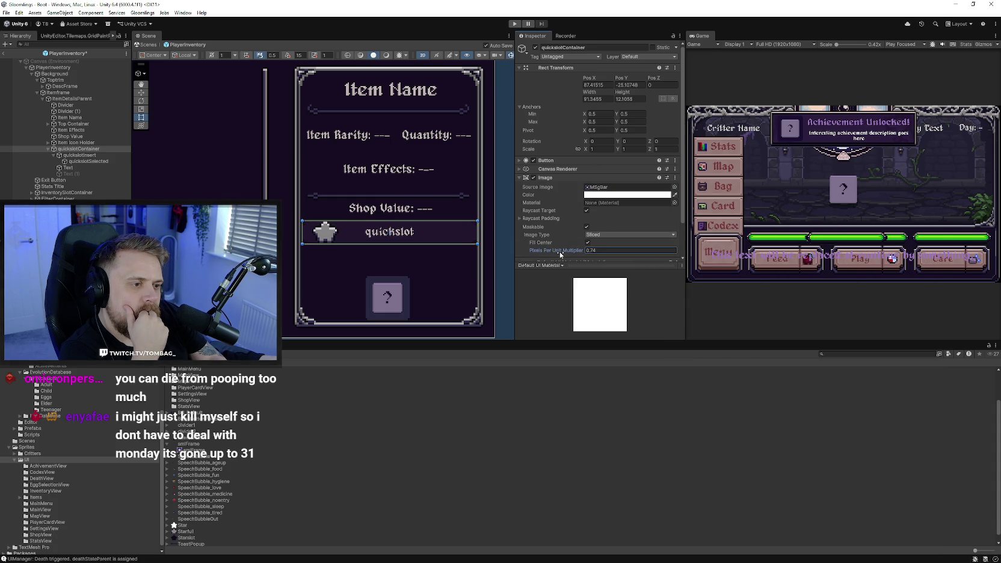
{"action": "left_click", "coordinate": [602, 250]}
{"action": "type", "text": "1"}
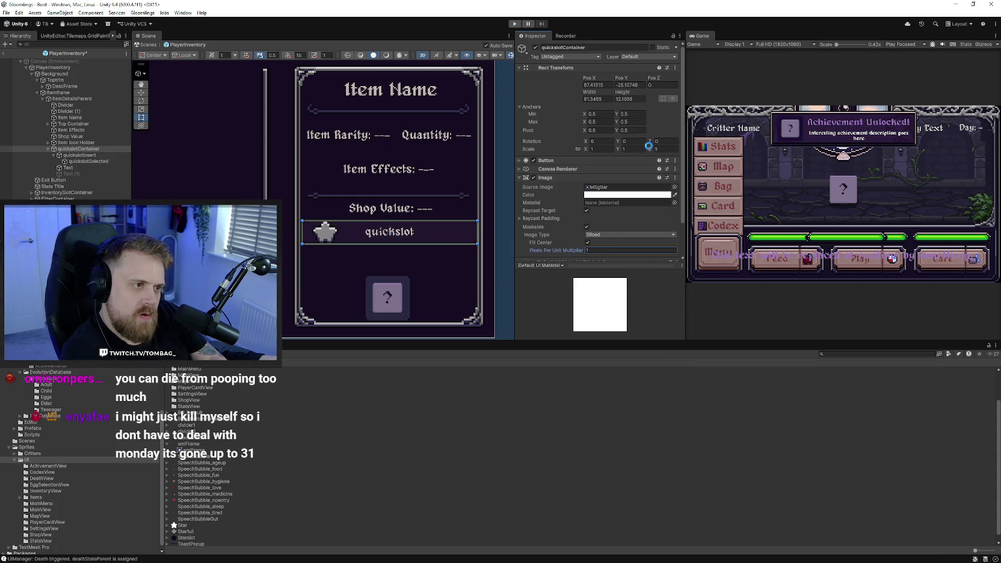
Try a darker purple tint on the bar, then reset it to pure white
{"action": "left_click", "coordinate": [626, 194]}
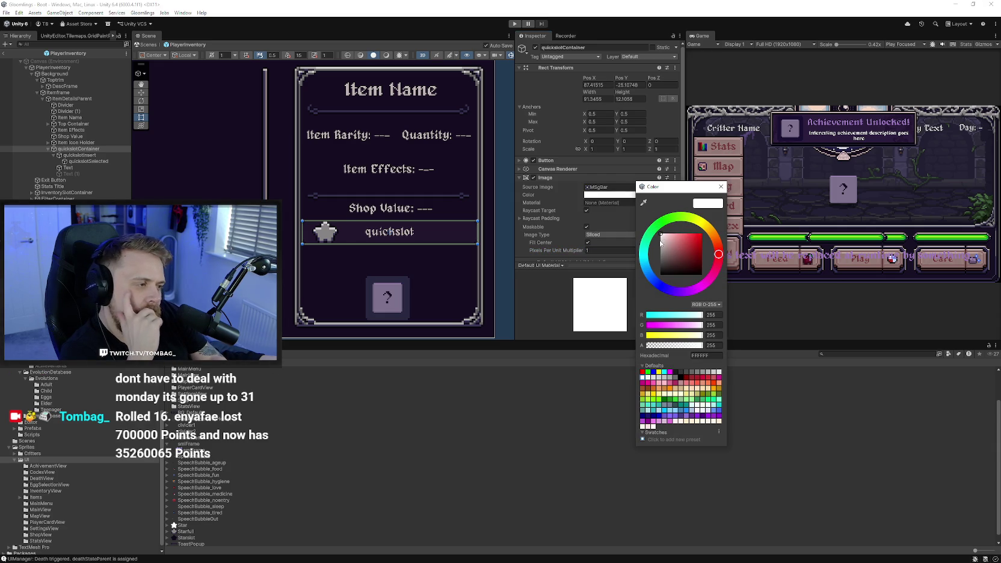
{"action": "left_click_drag", "start_coordinate": [663, 239], "coordinate": [656, 219]}
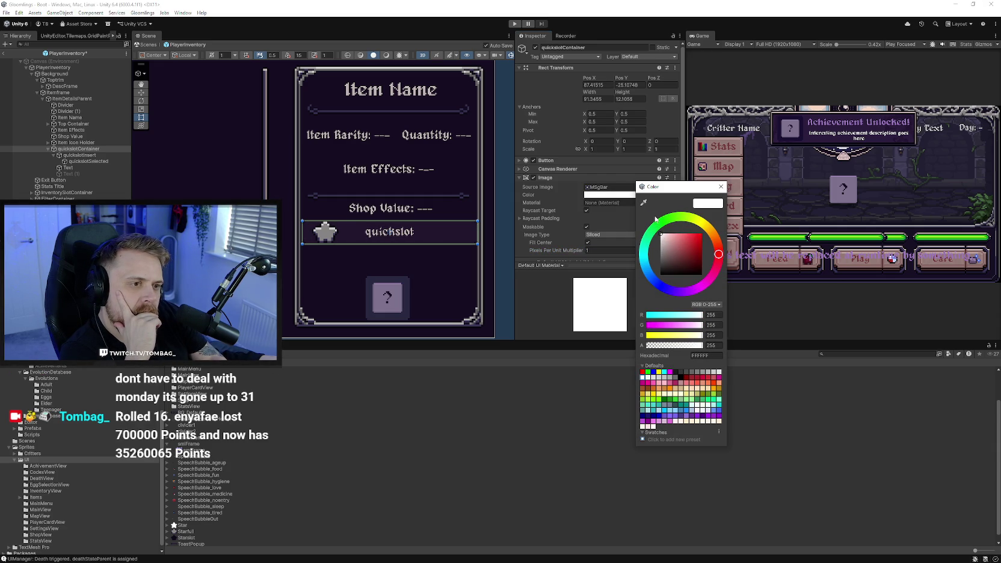
{"action": "left_click", "coordinate": [644, 203]}
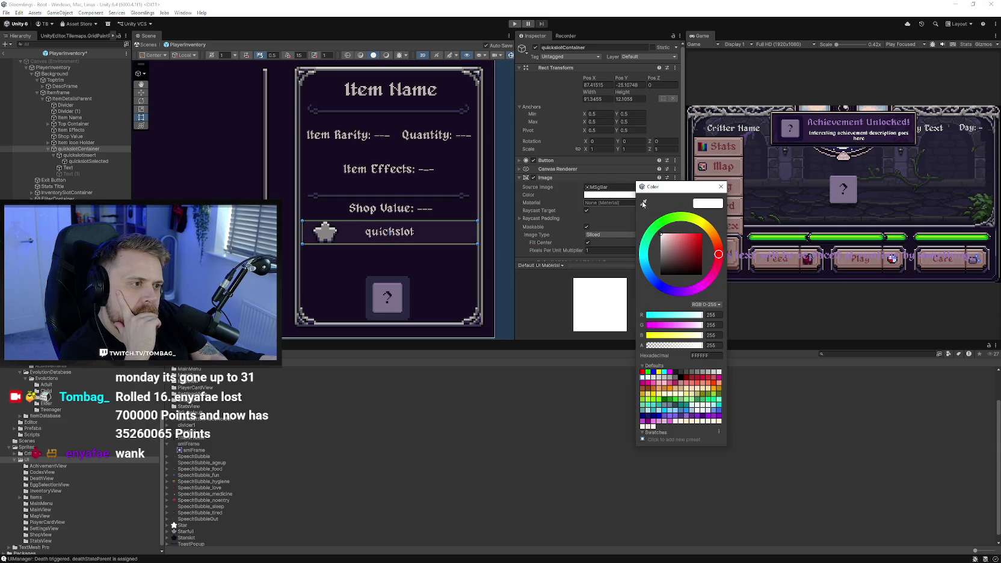
{"action": "left_click", "coordinate": [441, 195]}
{"action": "mouse_move", "coordinate": [675, 257]}
{"action": "left_mouse_down"}
{"action": "mouse_move", "coordinate": [672, 227]}
{"action": "mouse_move", "coordinate": [537, 202]}
{"action": "left_mouse_up"}
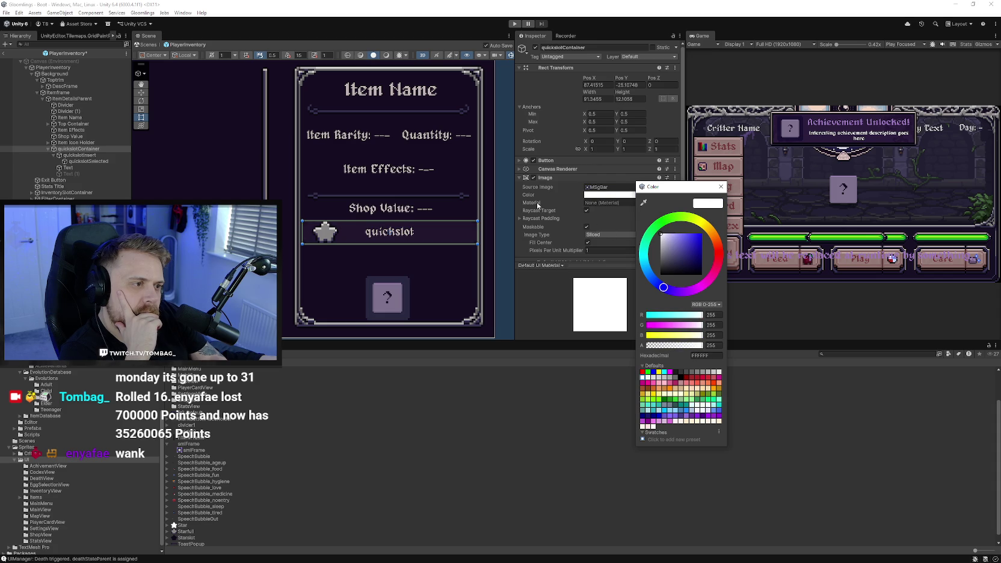
{"action": "left_click", "coordinate": [720, 187]}
Make the quickslot bar slightly narrower and raise its height to about 14.5
{"action": "left_click_drag", "start_coordinate": [479, 229], "coordinate": [471, 227]}
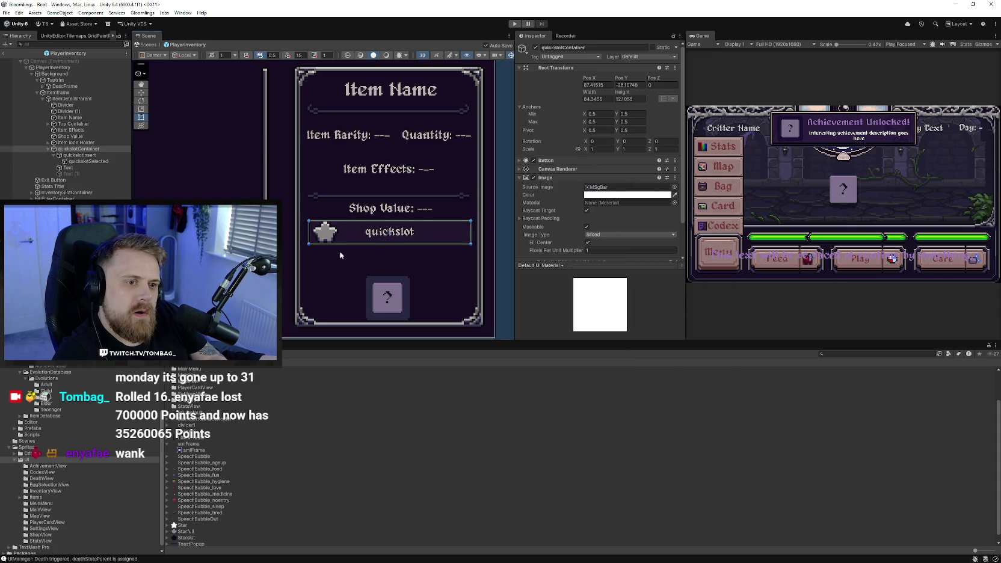
{"action": "left_click", "coordinate": [354, 281]}
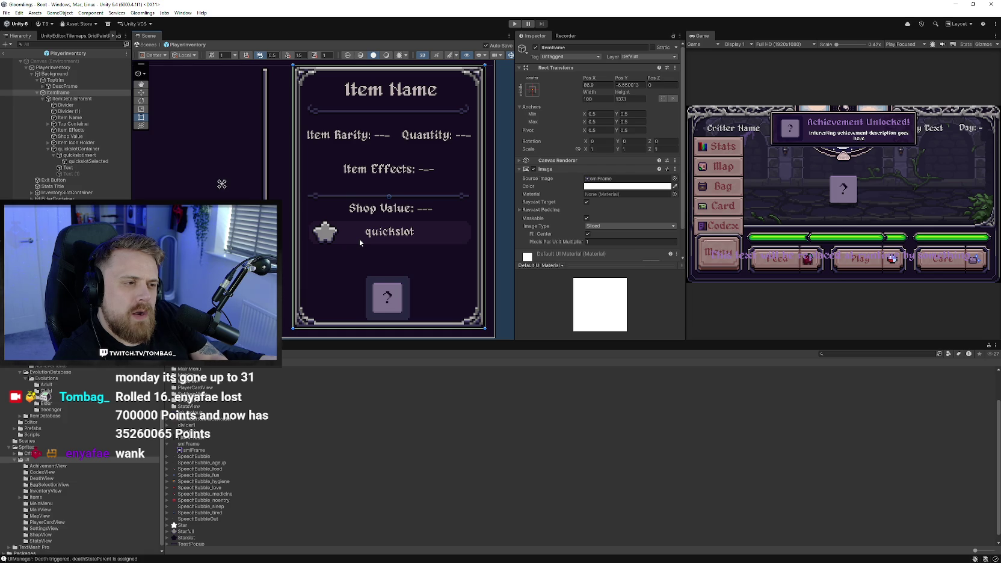
{"action": "scroll", "coordinate": [354, 257], "scroll_direction": "down", "scroll_amount": 2}
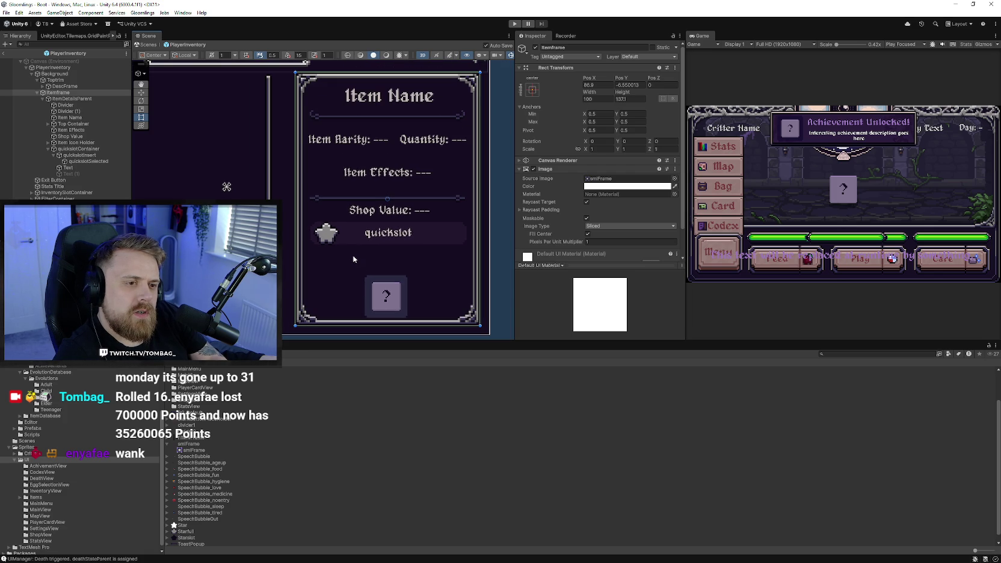
{"action": "left_click", "coordinate": [355, 238]}
{"action": "scroll", "coordinate": [354, 259], "scroll_direction": "up", "scroll_amount": 2}
{"action": "scroll", "coordinate": [340, 258], "scroll_direction": "up", "scroll_amount": 1}
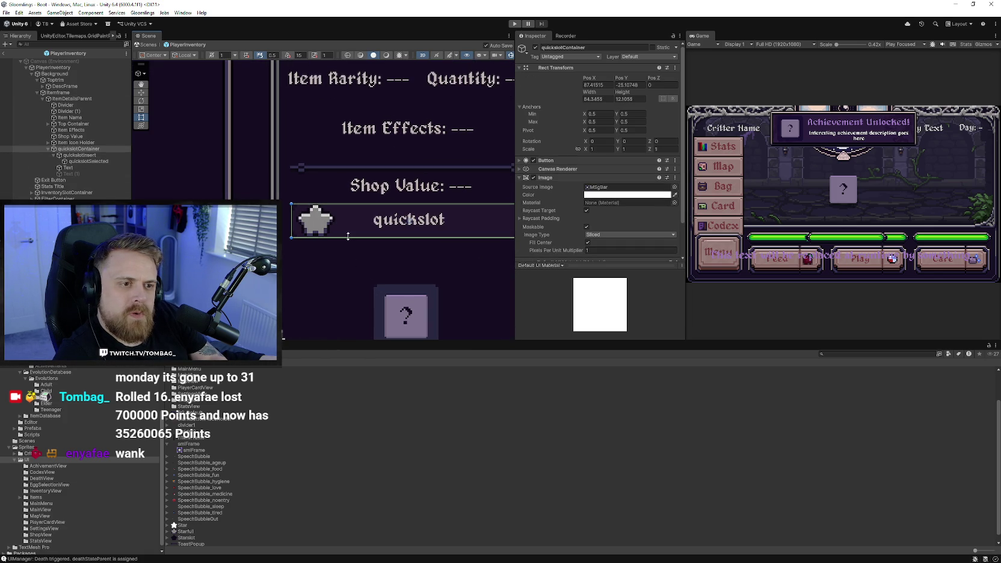
{"action": "left_click_drag", "start_coordinate": [348, 237], "coordinate": [349, 240]}
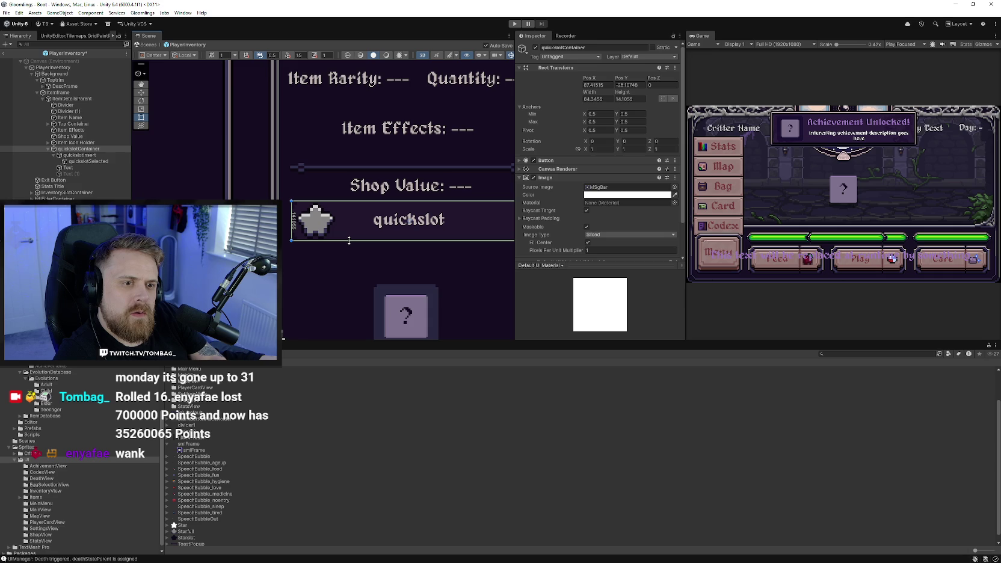
{"action": "left_click", "coordinate": [344, 248]}
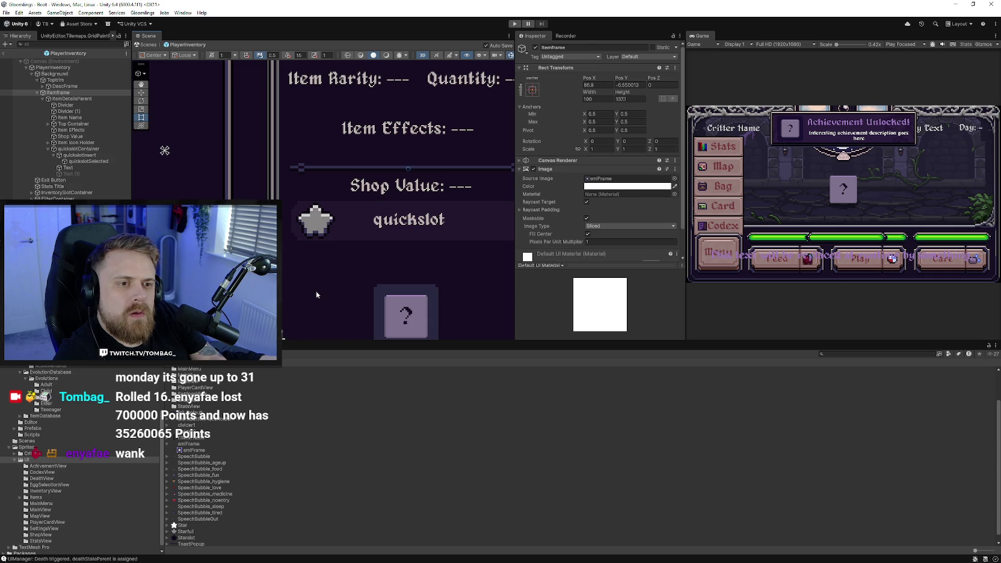
{"action": "scroll", "coordinate": [316, 295], "scroll_direction": "down", "scroll_amount": 2}
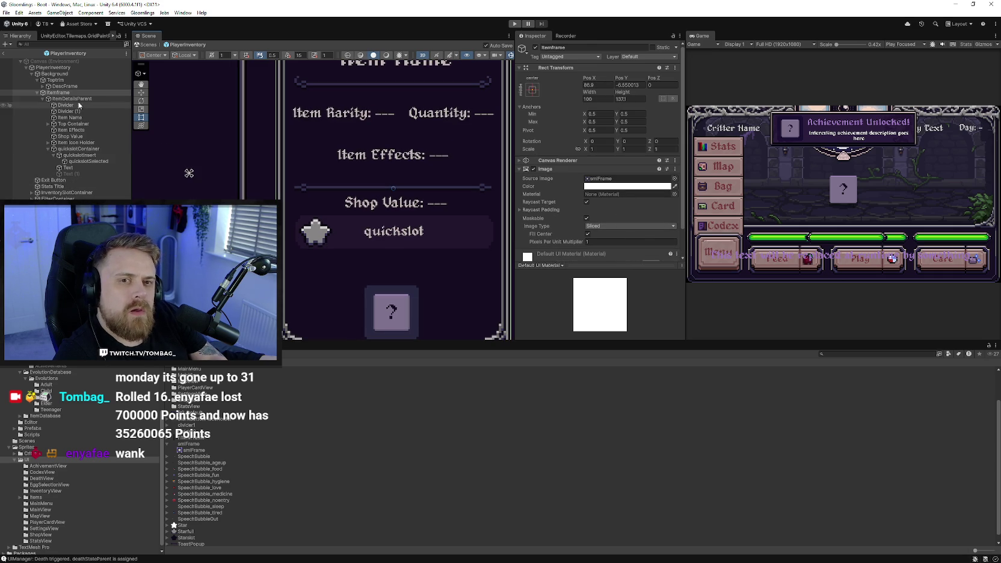
{"action": "left_click", "coordinate": [675, 179]}
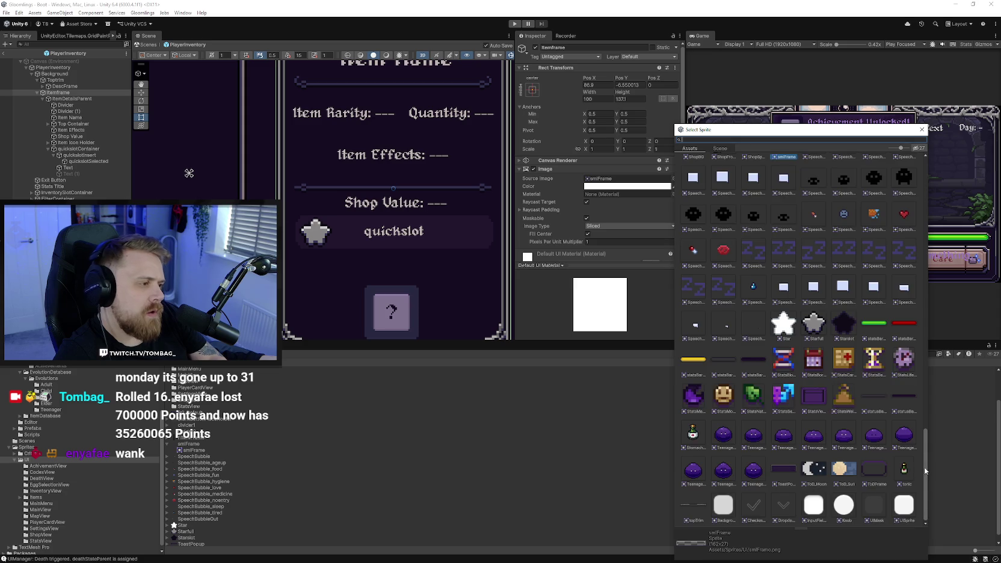
{"action": "scroll", "coordinate": [918, 262], "scroll_direction": "up", "scroll_amount": 15}
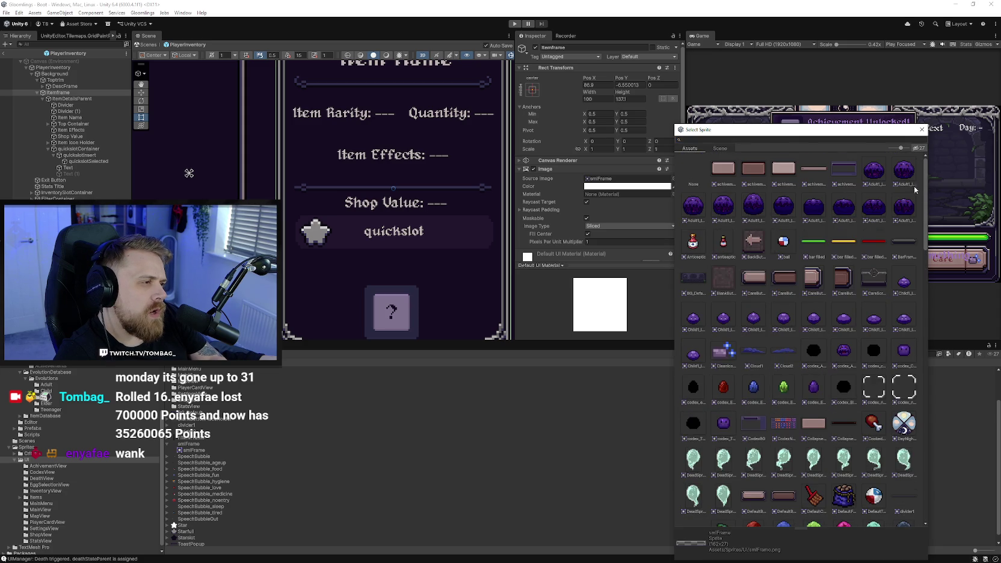
{"action": "scroll", "coordinate": [915, 199], "scroll_direction": "down", "scroll_amount": 5}
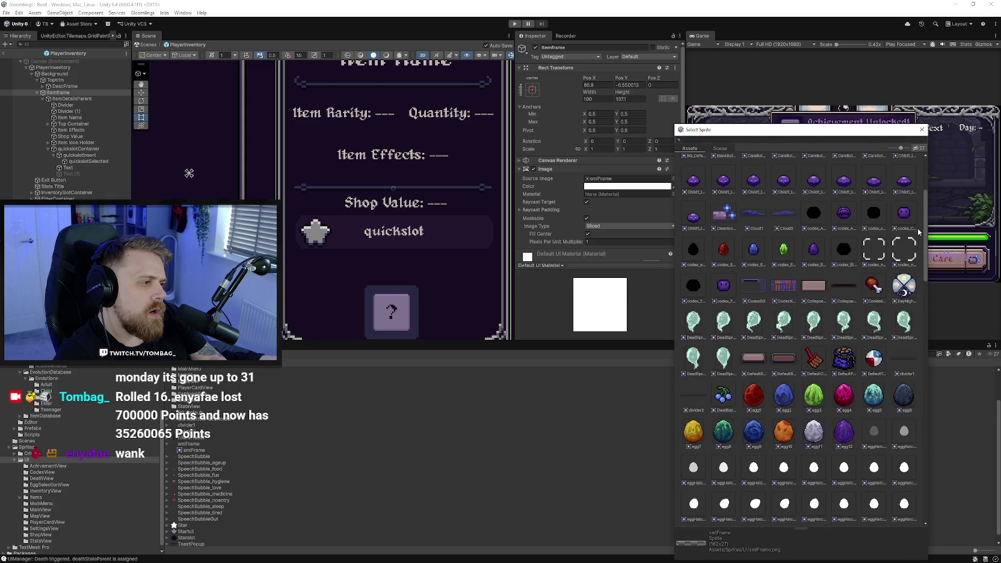
{"action": "scroll", "coordinate": [918, 253], "scroll_direction": "down", "scroll_amount": 8}
{"action": "scroll", "coordinate": [918, 300], "scroll_direction": "down", "scroll_amount": 8}
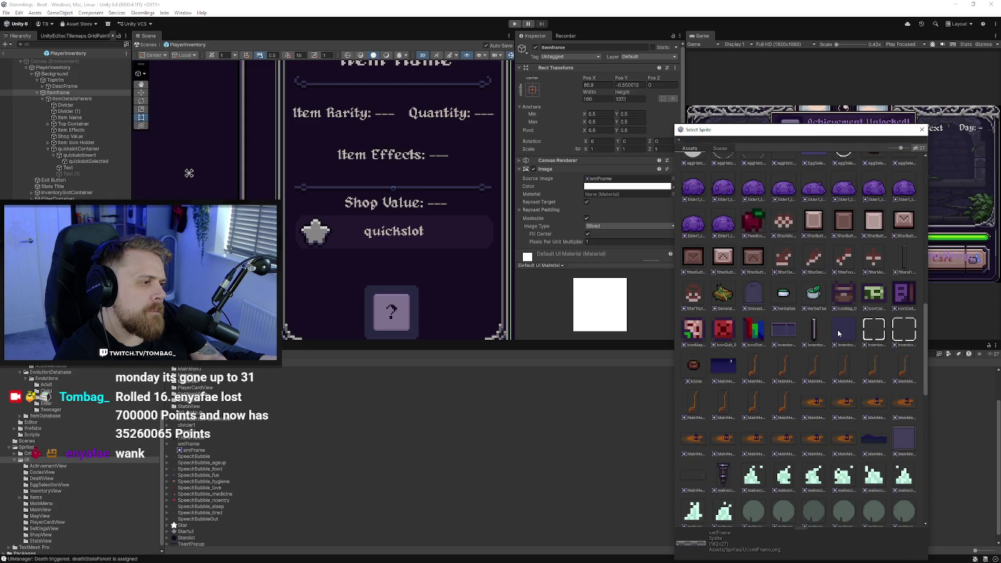
{"action": "scroll", "coordinate": [838, 333], "scroll_direction": "down", "scroll_amount": 5}
{"action": "scroll", "coordinate": [832, 341], "scroll_direction": "down", "scroll_amount": 3}
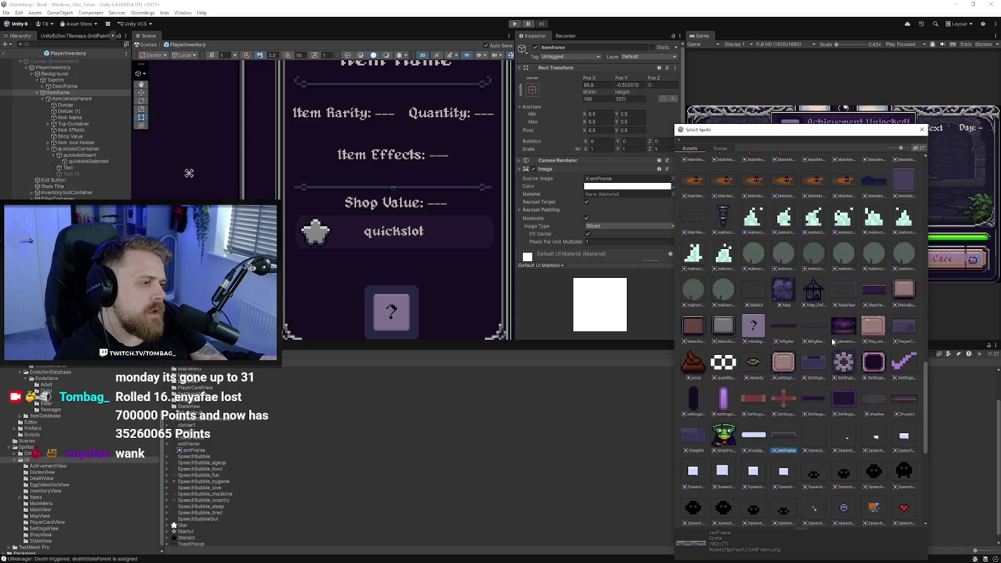
{"action": "scroll", "coordinate": [831, 338], "scroll_direction": "down", "scroll_amount": 2}
{"action": "scroll", "coordinate": [832, 338], "scroll_direction": "down", "scroll_amount": 1}
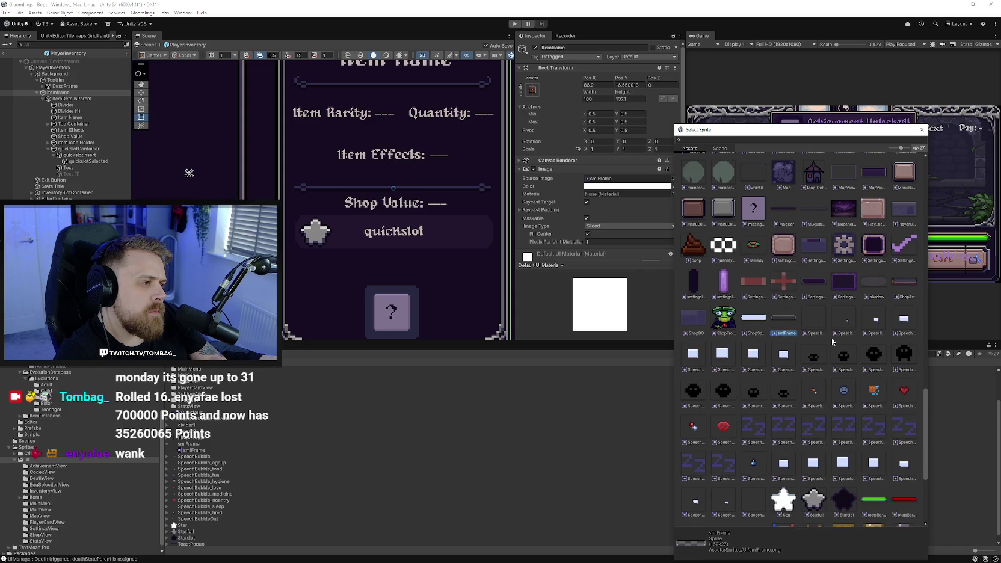
{"action": "scroll", "coordinate": [832, 338], "scroll_direction": "down", "scroll_amount": 1}
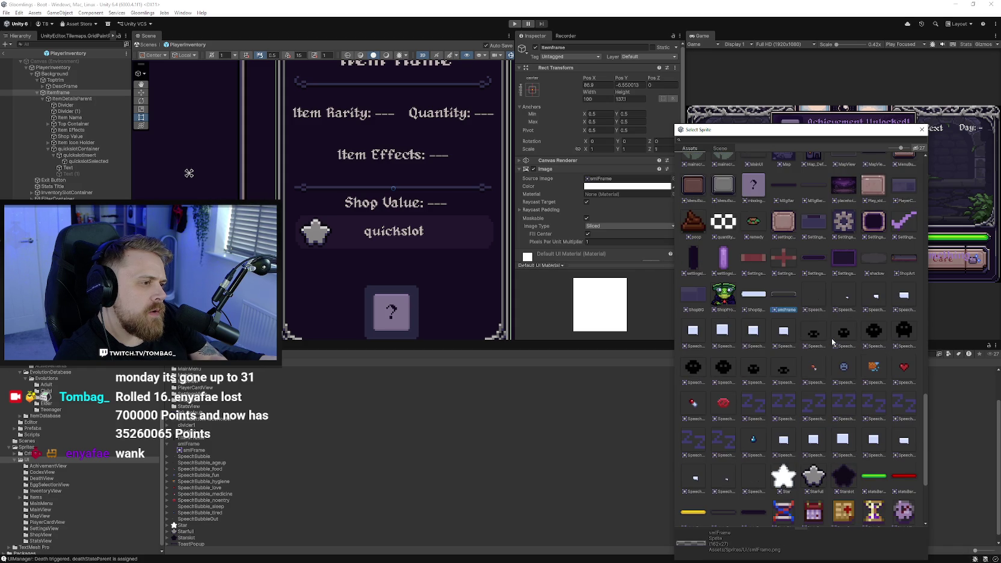
{"action": "scroll", "coordinate": [833, 342], "scroll_direction": "down", "scroll_amount": 4}
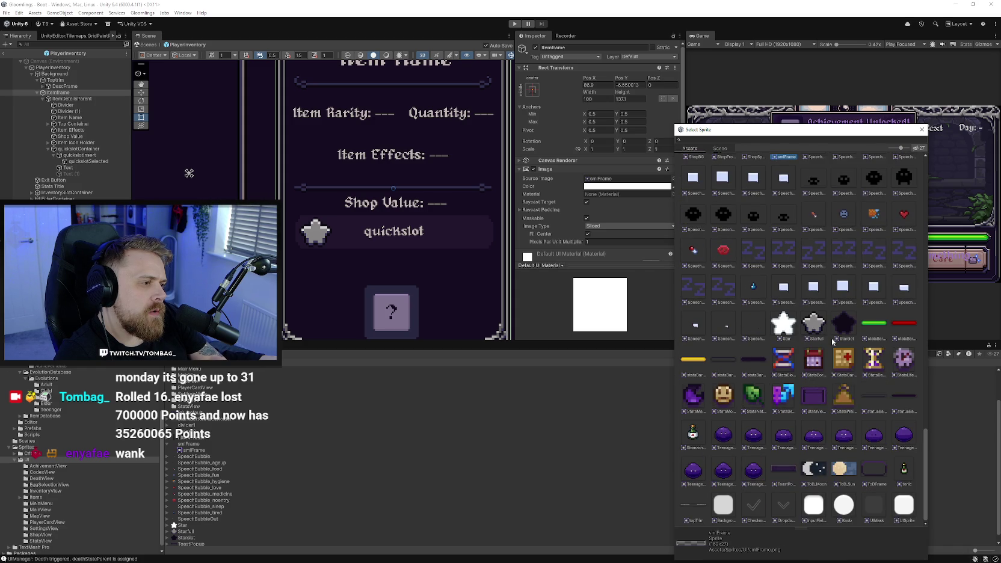
{"action": "left_click", "coordinate": [751, 362]}
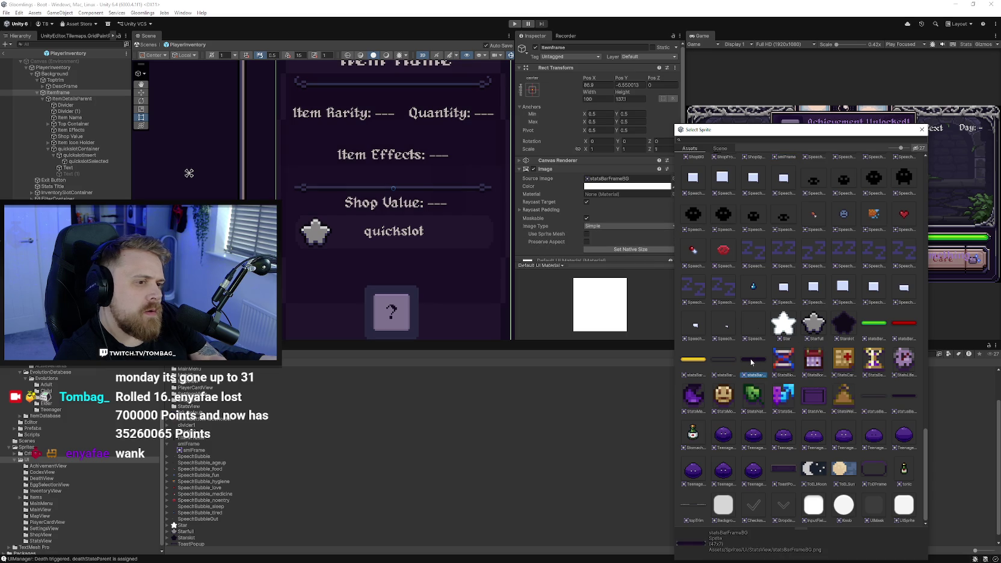
{"action": "key", "text": "ctrl+z"}
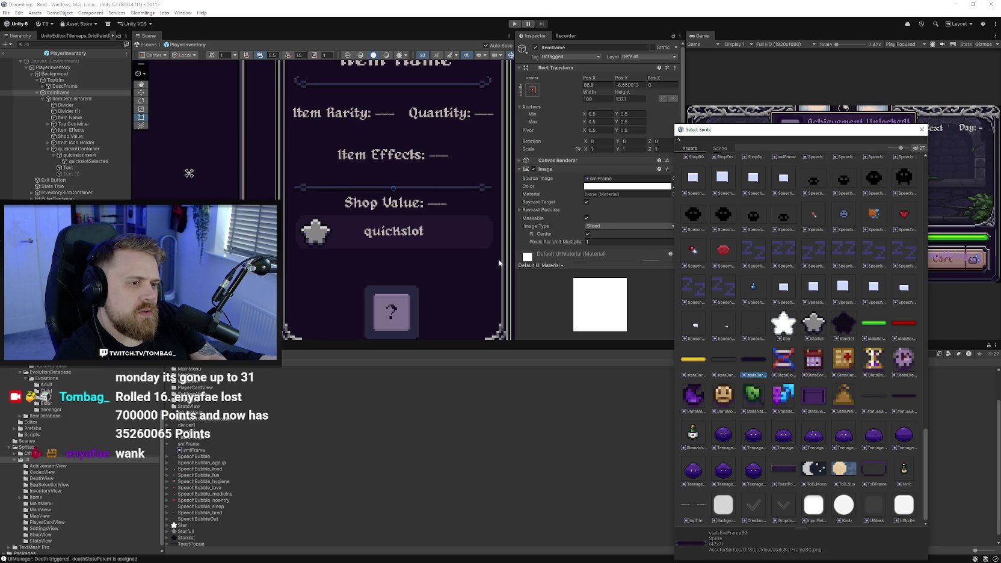
{"action": "left_click", "coordinate": [922, 129]}
{"action": "left_click", "coordinate": [351, 233]}
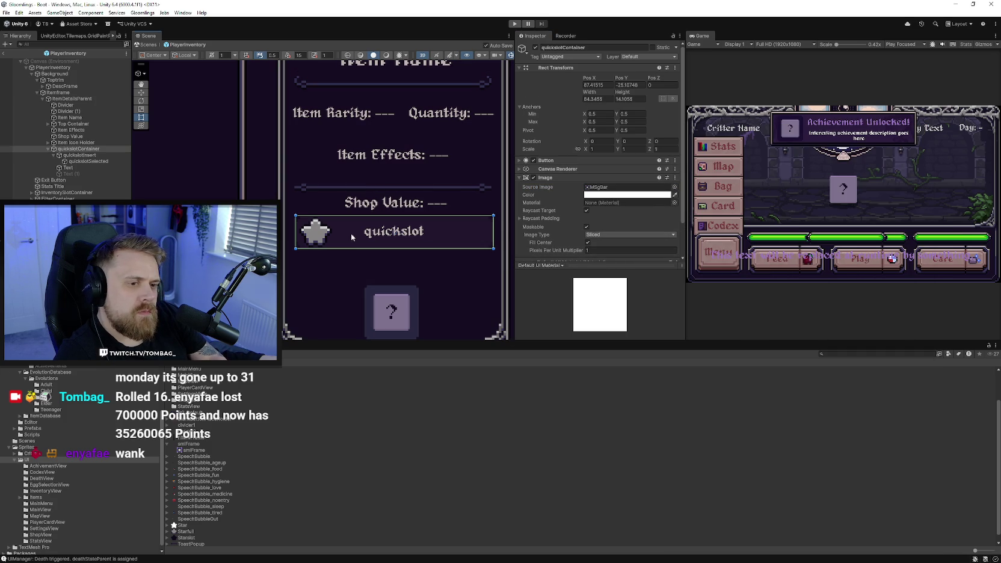
Try several background sprites on the quickslot row, from statsBarFrameBG to CollapseMenuButtonsEnd_0
{"action": "left_click", "coordinate": [674, 187]}
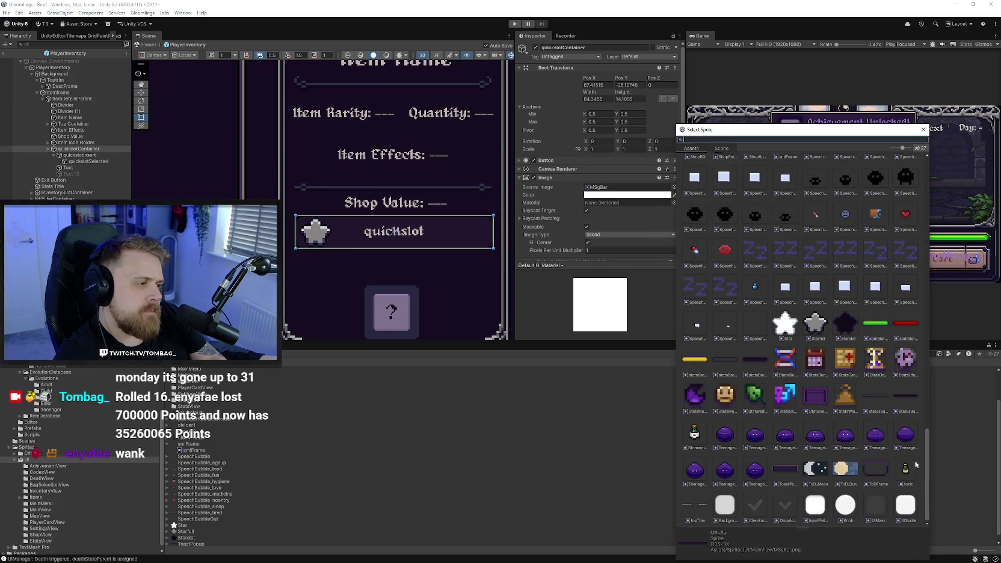
{"action": "left_click", "coordinate": [758, 363]}
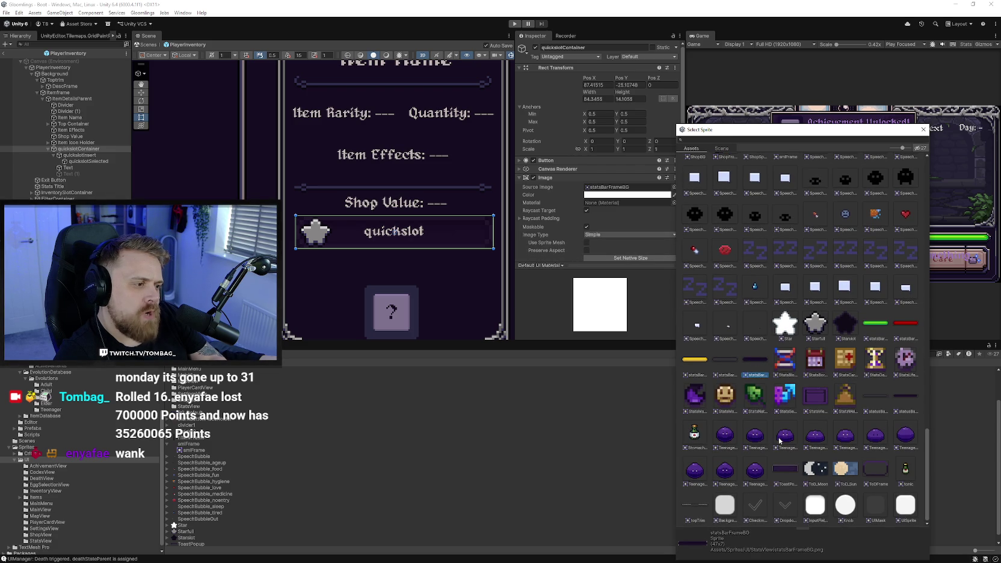
{"action": "scroll", "coordinate": [780, 441], "scroll_direction": "up", "scroll_amount": 5}
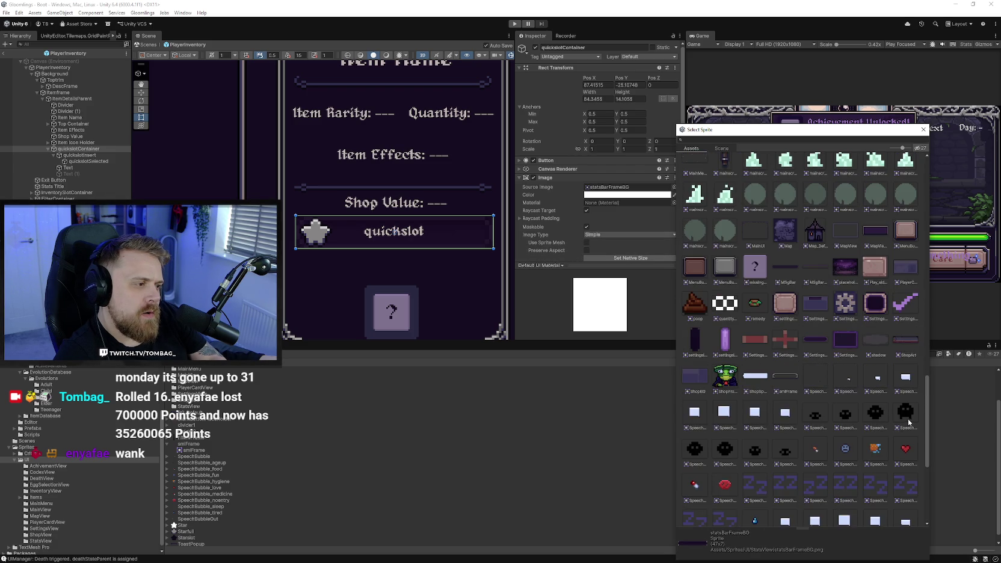
{"action": "scroll", "coordinate": [903, 421], "scroll_direction": "up", "scroll_amount": 10}
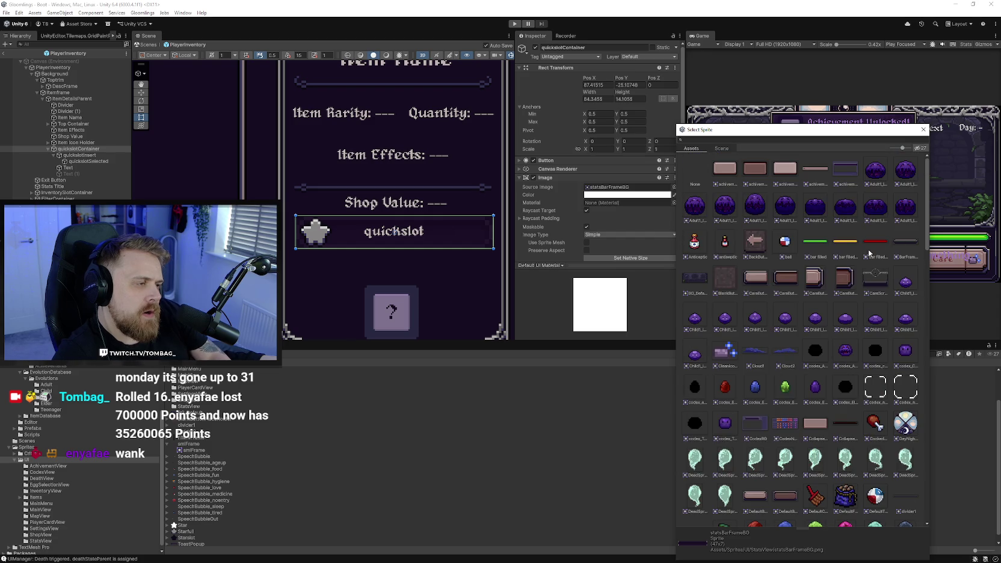
{"action": "left_click", "coordinate": [882, 243]}
{"action": "left_click", "coordinate": [839, 244]}
{"action": "left_click", "coordinate": [815, 243]}
{"action": "left_click", "coordinate": [727, 280]}
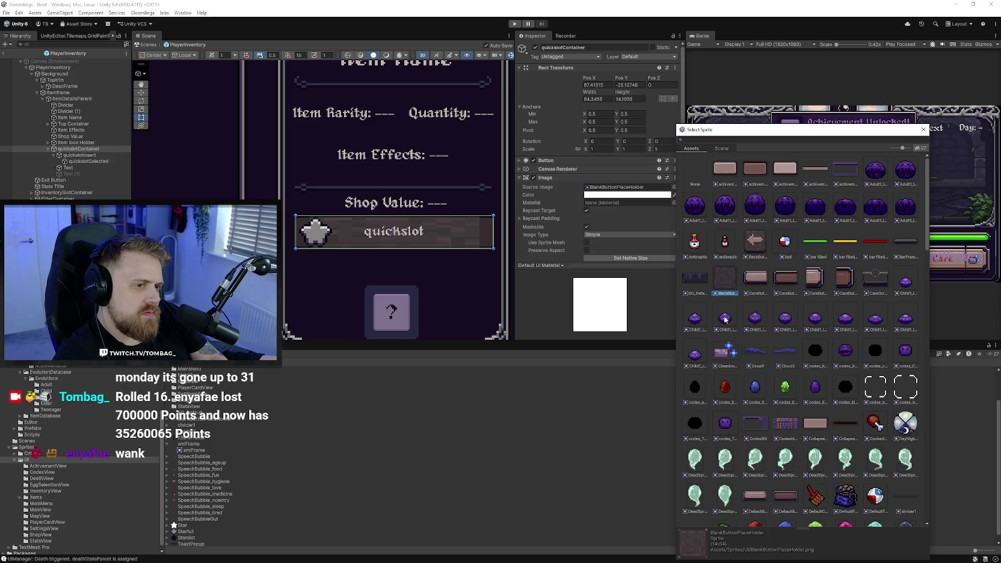
{"action": "left_click", "coordinate": [755, 423]}
{"action": "left_click", "coordinate": [815, 423]}
{"action": "left_click", "coordinate": [844, 424]}
Set the quickslot's Source Image to None and disable its Image component
{"action": "left_click", "coordinate": [695, 172]}
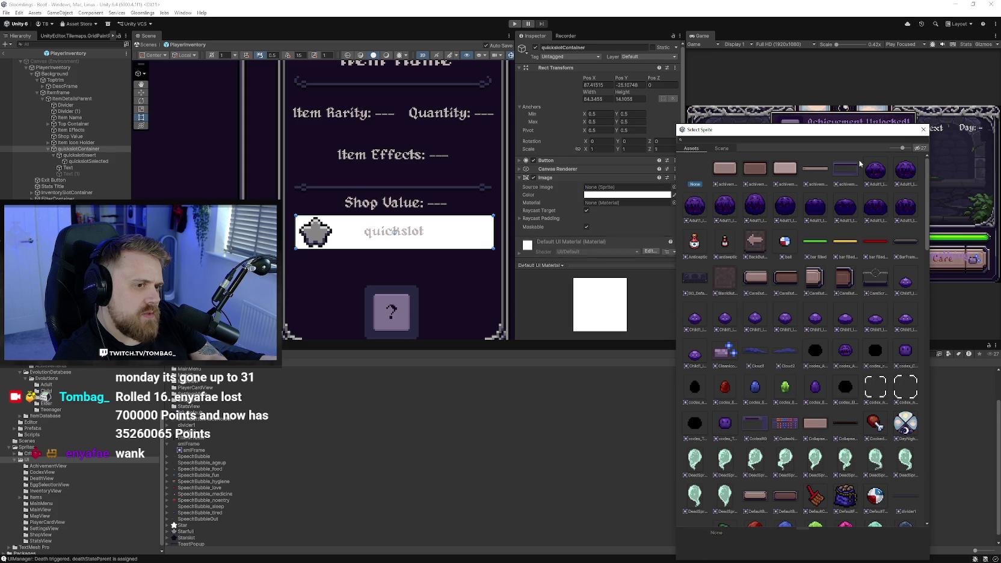
{"action": "left_click", "coordinate": [607, 177]}
{"action": "left_click", "coordinate": [533, 177]}
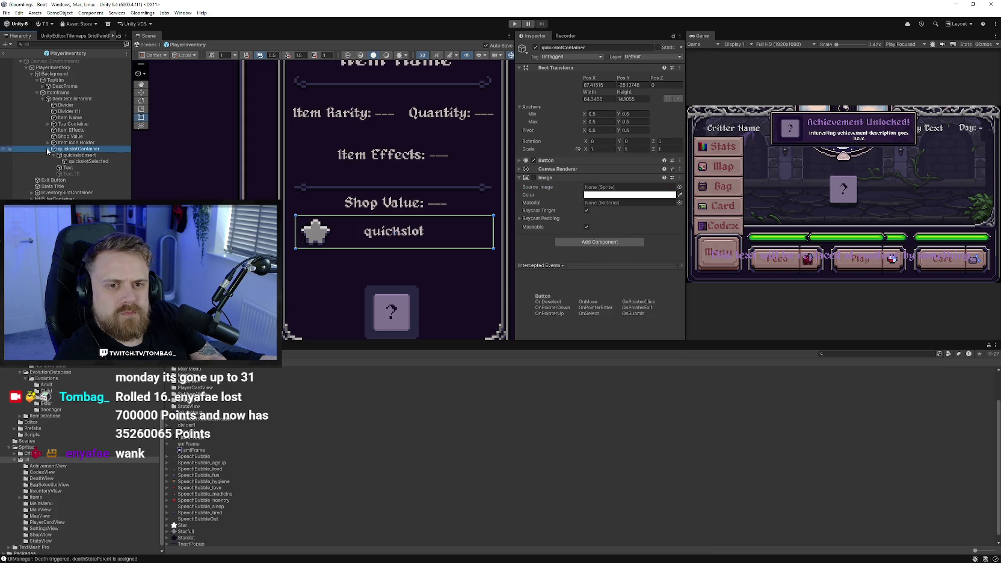
{"action": "key", "text": "Left"}
{"action": "key", "text": "w"}
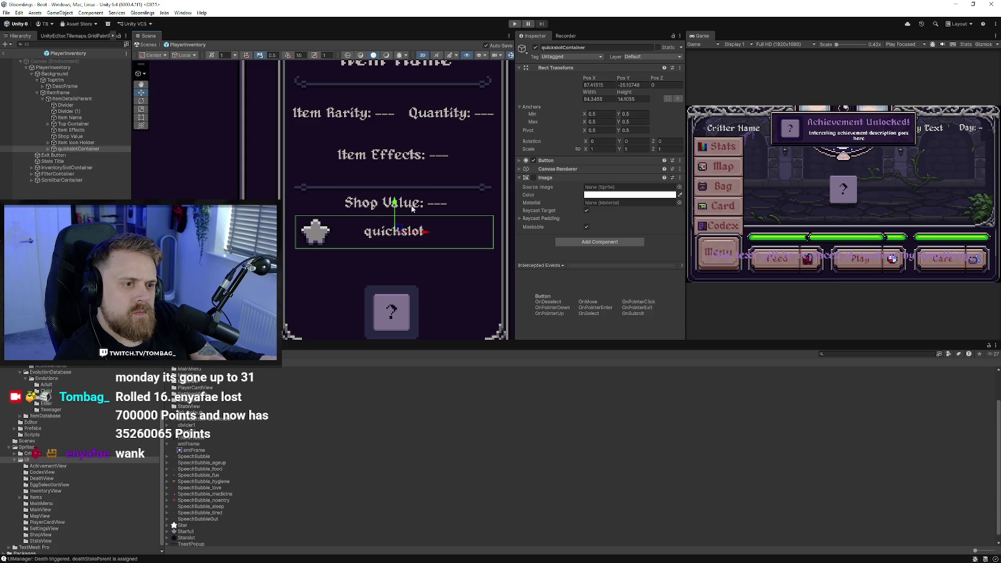
Swap positions so the quickslot row sits above Shop Value
{"action": "left_click", "coordinate": [412, 209]}
{"action": "left_click_drag", "start_coordinate": [412, 209], "coordinate": [412, 266]}
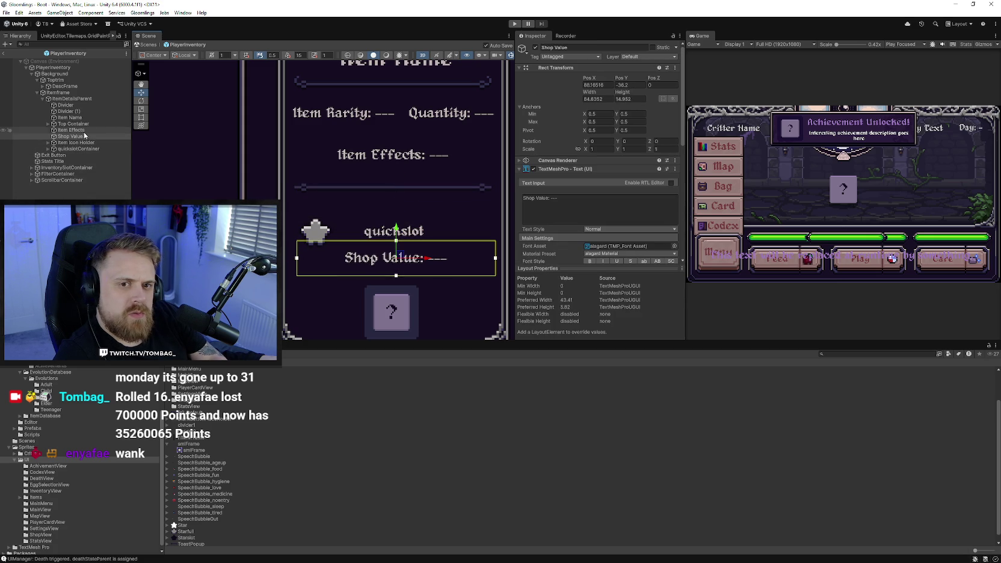
{"action": "left_click", "coordinate": [94, 149]}
{"action": "left_click_drag", "start_coordinate": [397, 208], "coordinate": [397, 182]}
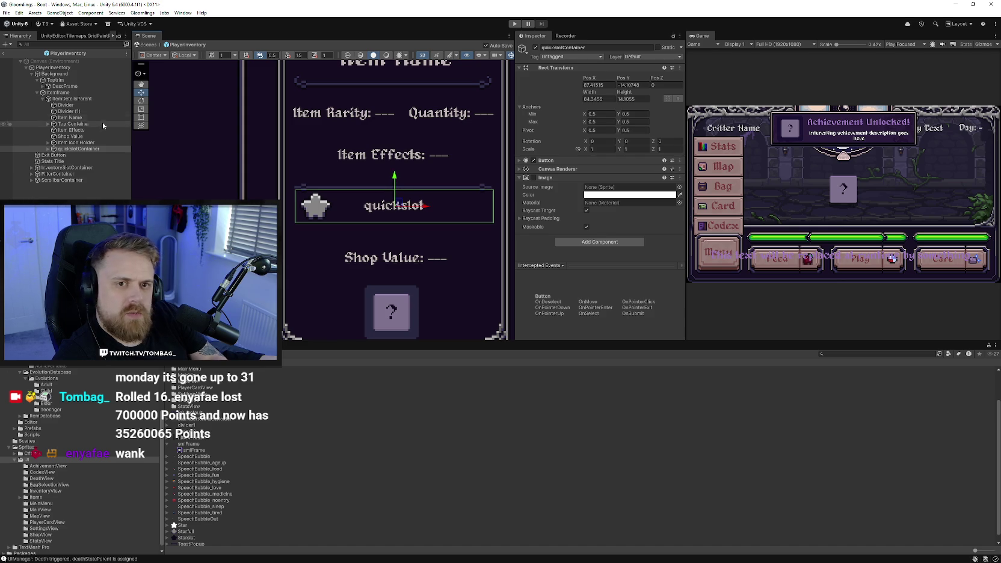
Duplicate the Divider (1) line and place the copy below the quickslot row
{"action": "left_click", "coordinate": [87, 111]}
{"action": "right_click", "coordinate": [88, 112]}
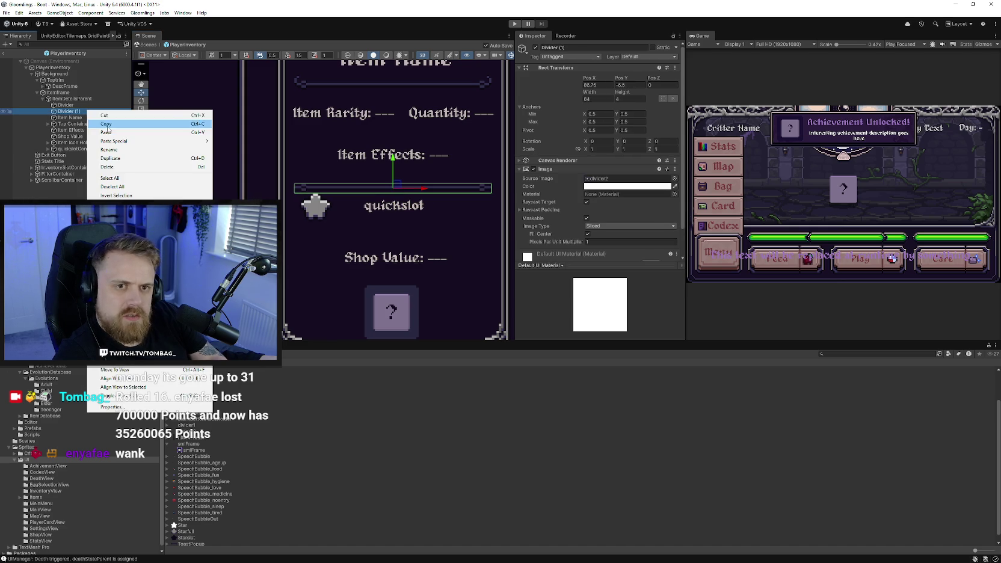
{"action": "left_click", "coordinate": [125, 159]}
{"action": "left_click_drag", "start_coordinate": [393, 165], "coordinate": [394, 198]}
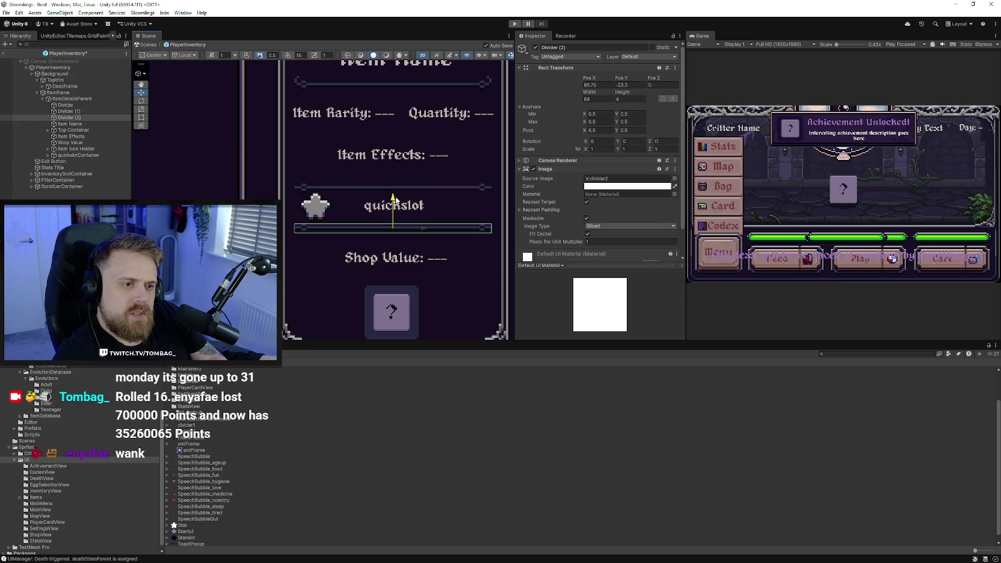
Shorten the Shop Value text box from the bottom and nudge it up slightly
{"action": "left_click", "coordinate": [396, 266]}
{"action": "left_click", "coordinate": [141, 117]}
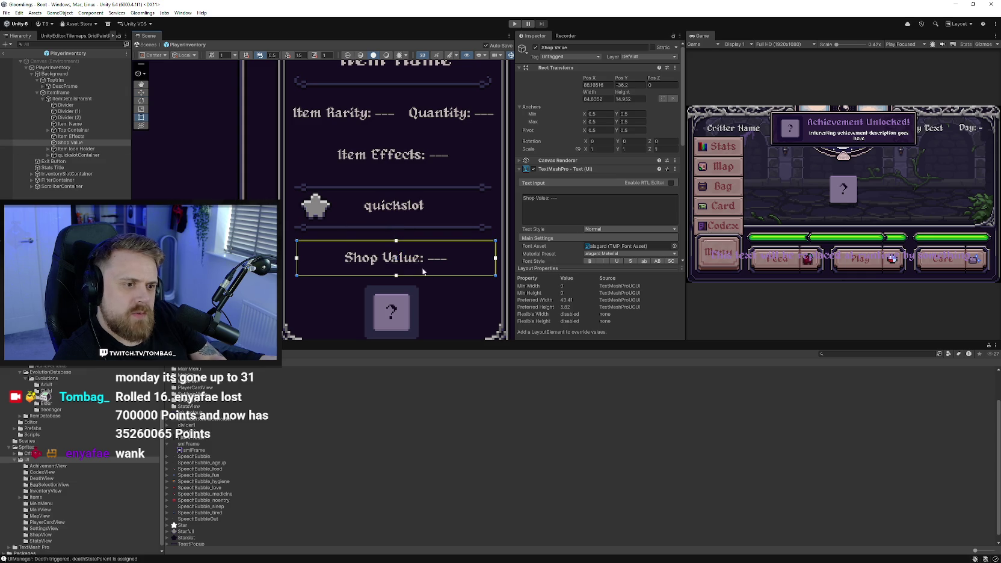
{"action": "left_click_drag", "start_coordinate": [425, 275], "coordinate": [425, 263]}
{"action": "key", "text": "w"}
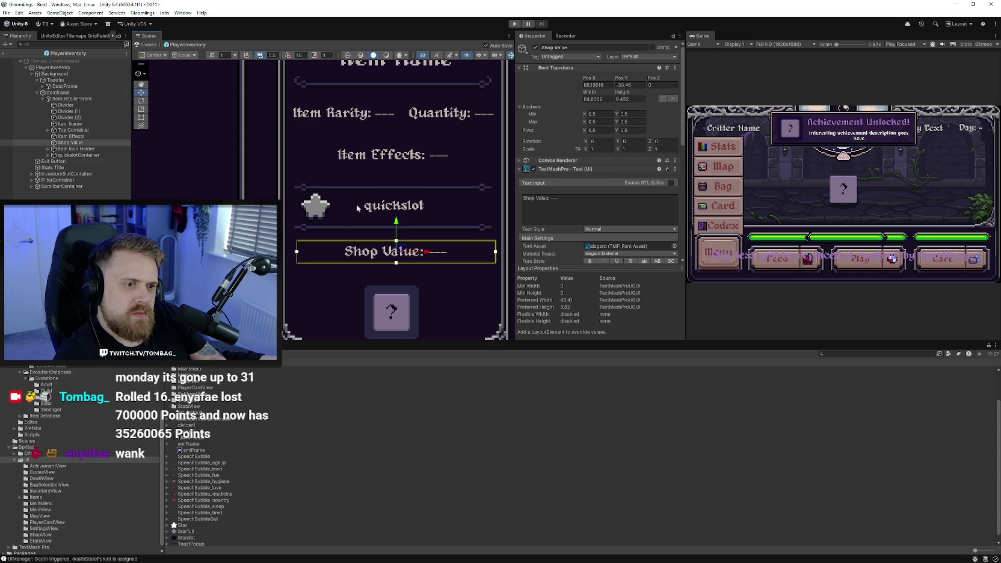
{"action": "left_click_drag", "start_coordinate": [399, 226], "coordinate": [398, 218]}
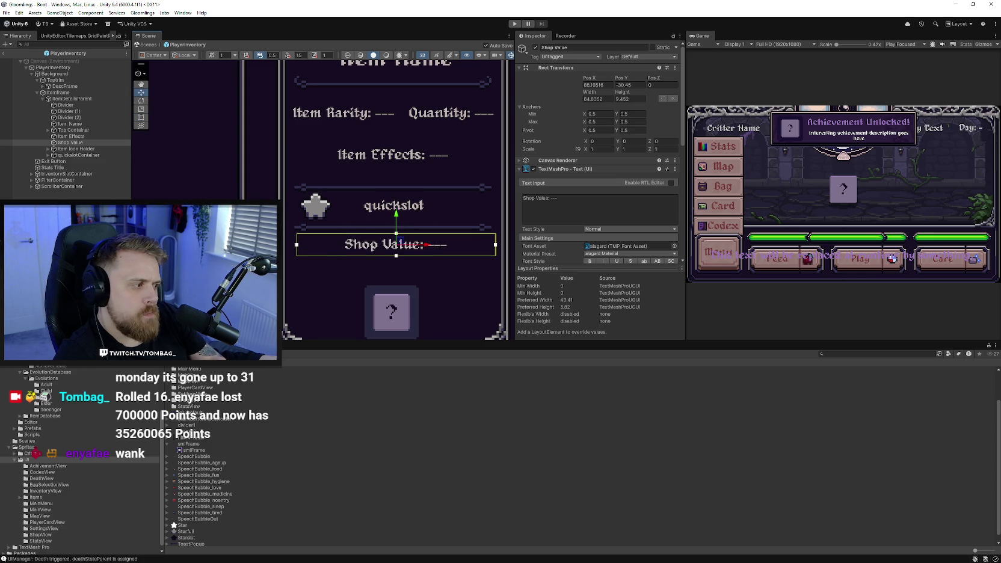
Adjust the quickslot label's text box edges so it is about 13 units tall
{"action": "left_click", "coordinate": [409, 214]}
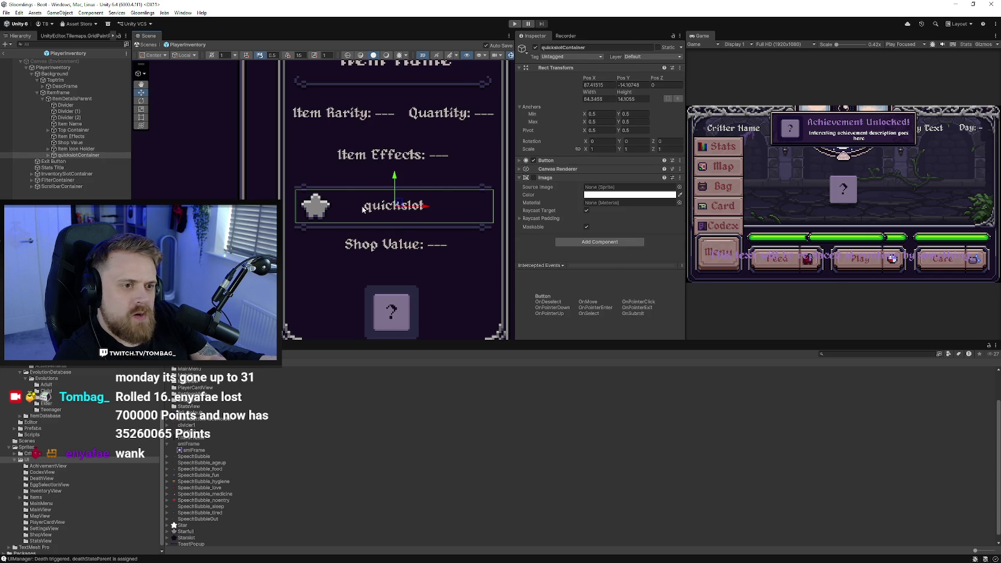
{"action": "left_click", "coordinate": [384, 208]}
{"action": "scroll", "coordinate": [412, 222], "scroll_direction": "up", "scroll_amount": 2}
{"action": "key", "text": "t"}
{"action": "left_click_drag", "start_coordinate": [414, 220], "coordinate": [414, 223]}
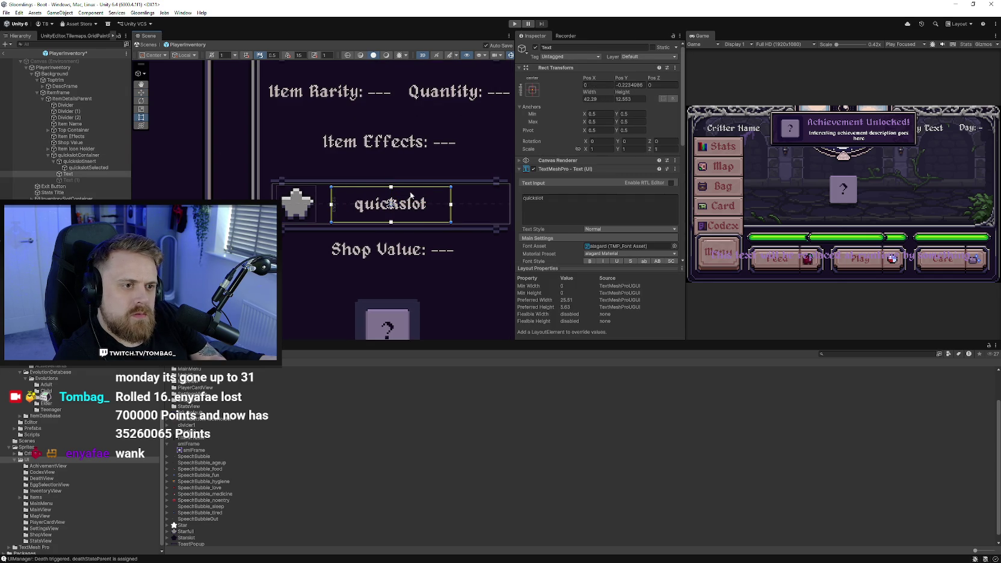
{"action": "left_click_drag", "start_coordinate": [412, 187], "coordinate": [412, 189]}
{"action": "left_click", "coordinate": [300, 274]}
{"action": "scroll", "coordinate": [298, 286], "scroll_direction": "down", "scroll_amount": 3}
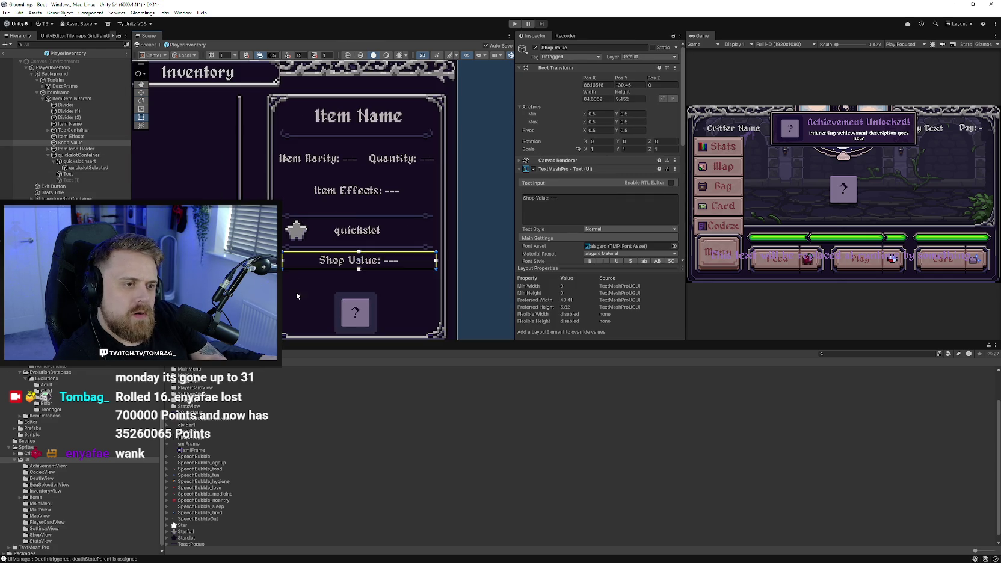
Move the Item Icon Holder up on Y, closer to Shop Value
{"action": "left_click", "coordinate": [491, 258]}
{"action": "scroll", "coordinate": [433, 252], "scroll_direction": "down", "scroll_amount": 2}
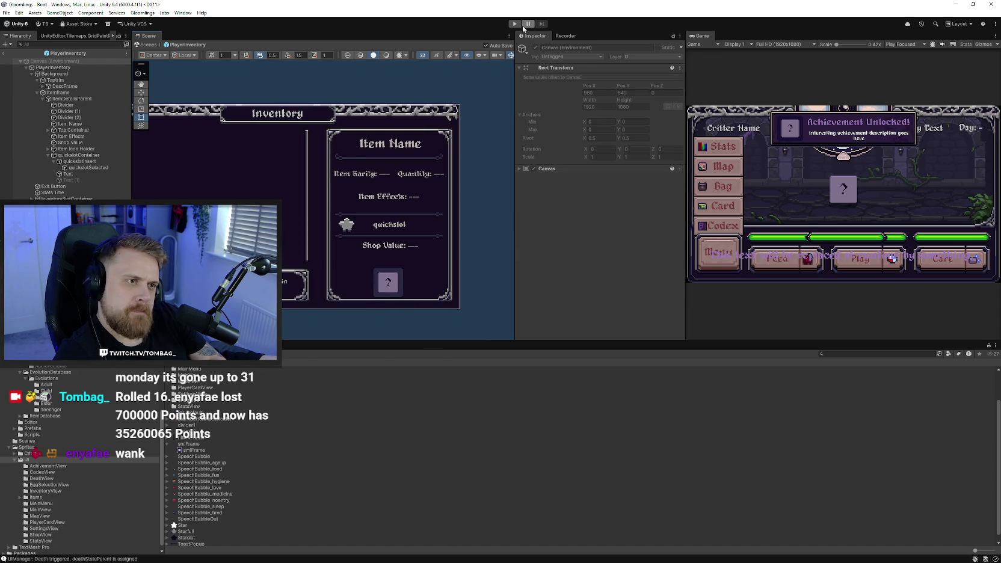
{"action": "left_click", "coordinate": [397, 282]}
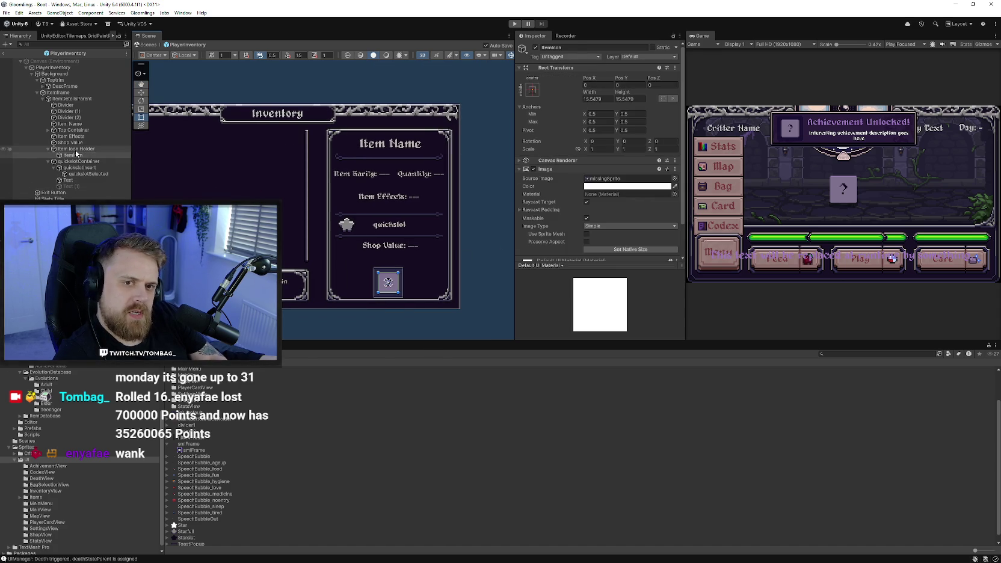
{"action": "left_click", "coordinate": [141, 92]}
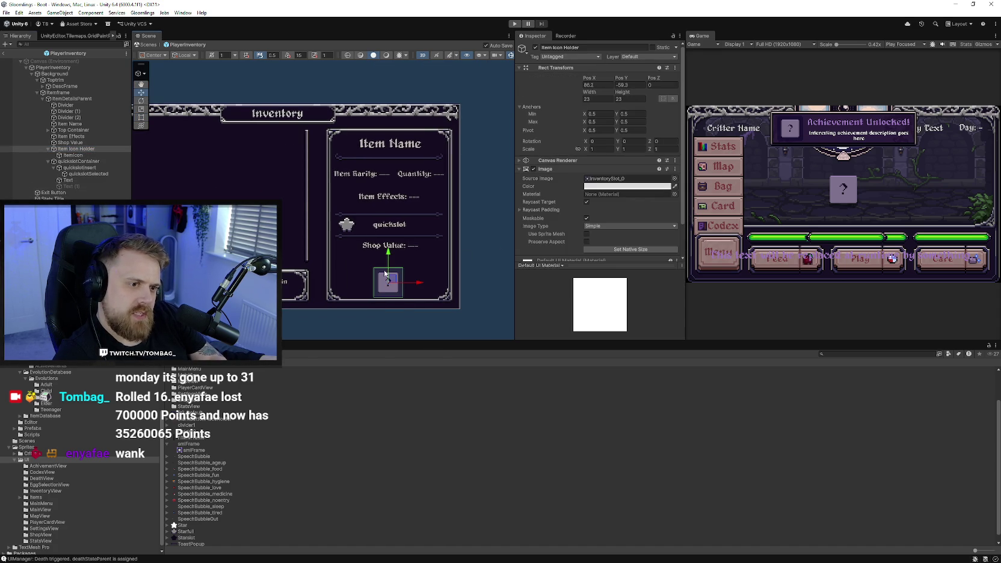
{"action": "left_click_drag", "start_coordinate": [388, 260], "coordinate": [388, 252]}
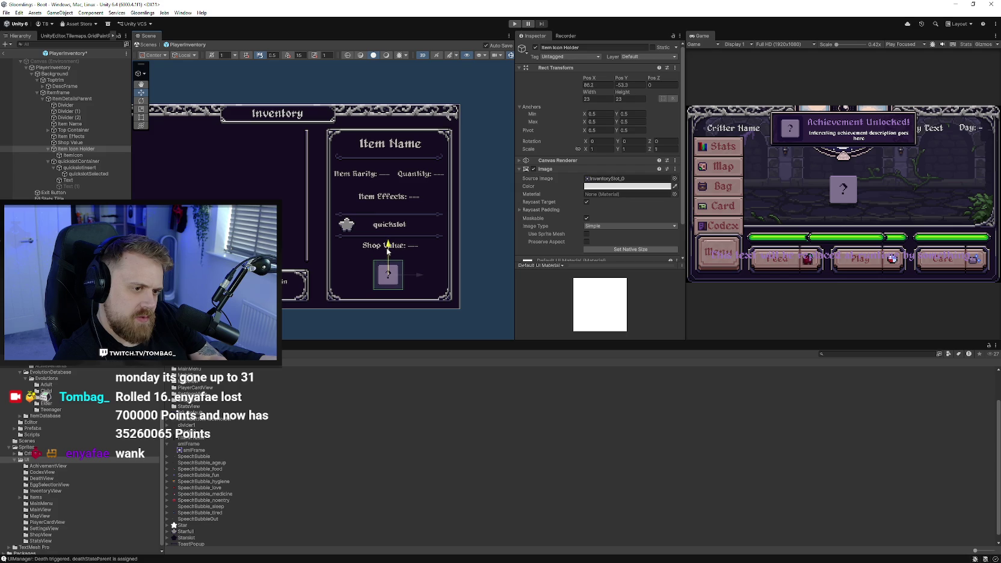
{"action": "left_click", "coordinate": [481, 243]}
Test-run the game through Summary and Restart, confirm the green egg, then stop
{"action": "left_click", "coordinate": [514, 23]}
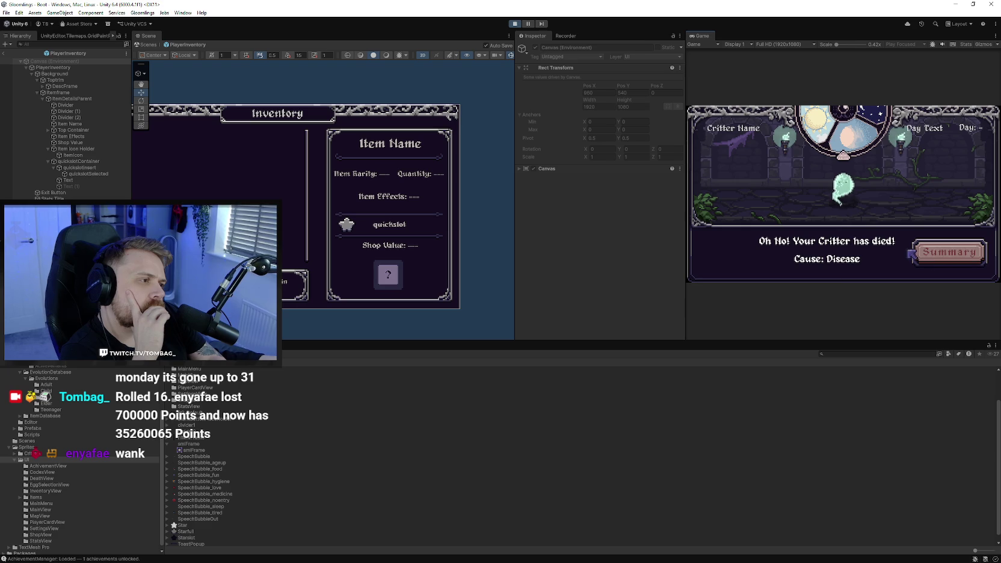
{"action": "left_click", "coordinate": [934, 258]}
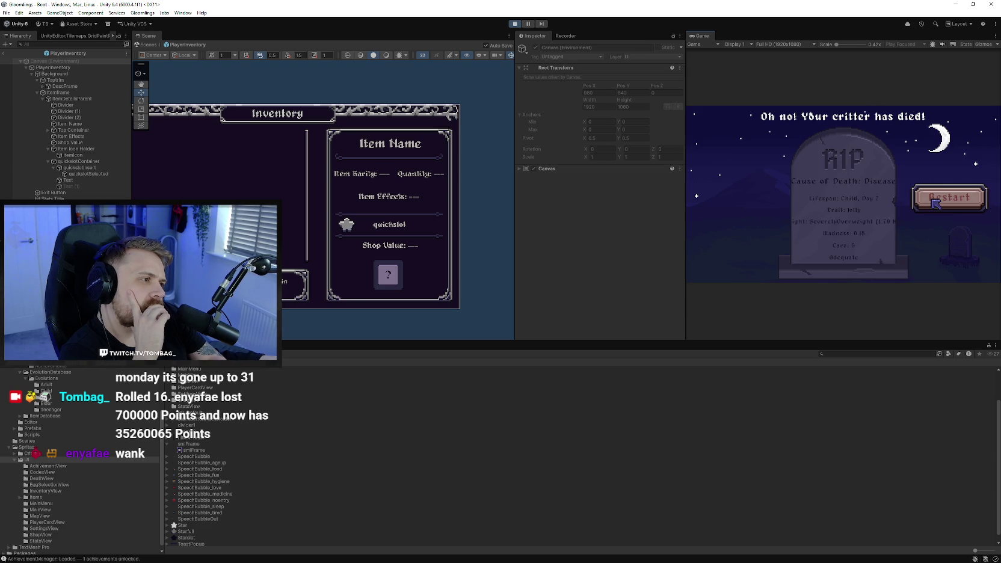
{"action": "left_click", "coordinate": [935, 202]}
{"action": "left_click", "coordinate": [845, 191]}
{"action": "left_click", "coordinate": [838, 253]}
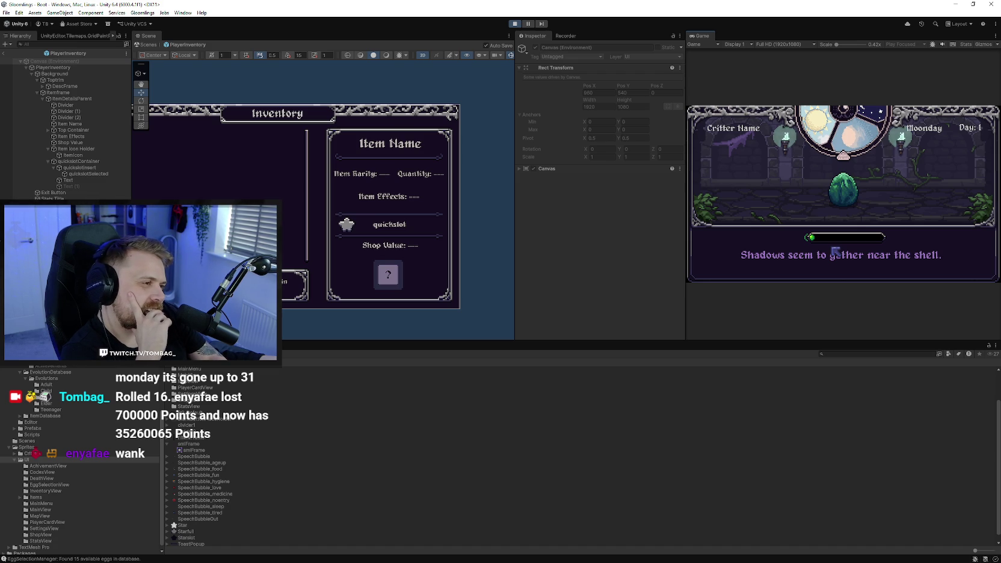
{"action": "left_click", "coordinate": [514, 25]}
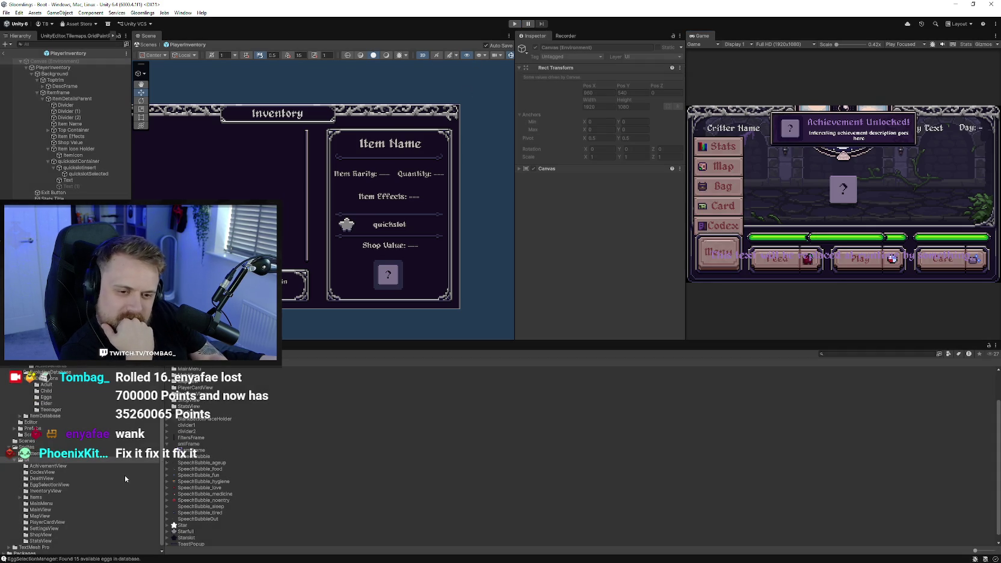
Browse the Project folders and open the Boot scene from the Scenes folder
{"action": "scroll", "coordinate": [86, 480], "scroll_direction": "up", "scroll_amount": 3}
{"action": "scroll", "coordinate": [60, 474], "scroll_direction": "down", "scroll_amount": 3}
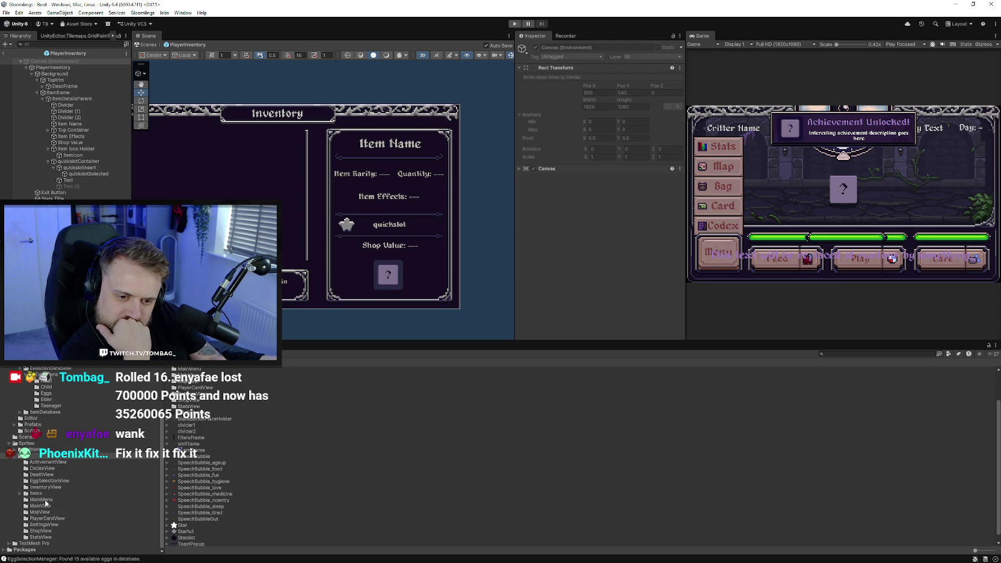
{"action": "left_click", "coordinate": [14, 457]}
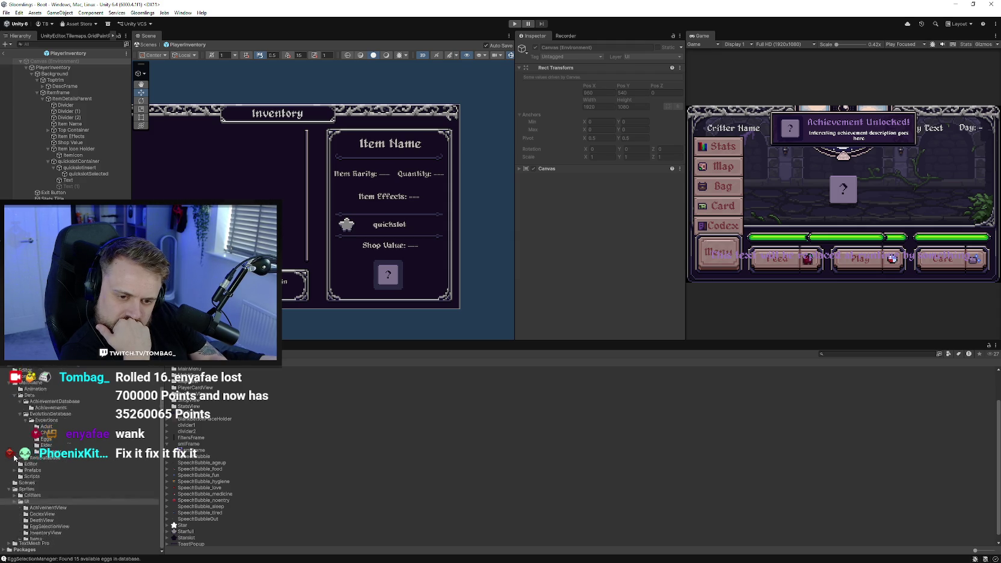
{"action": "left_click", "coordinate": [38, 505]}
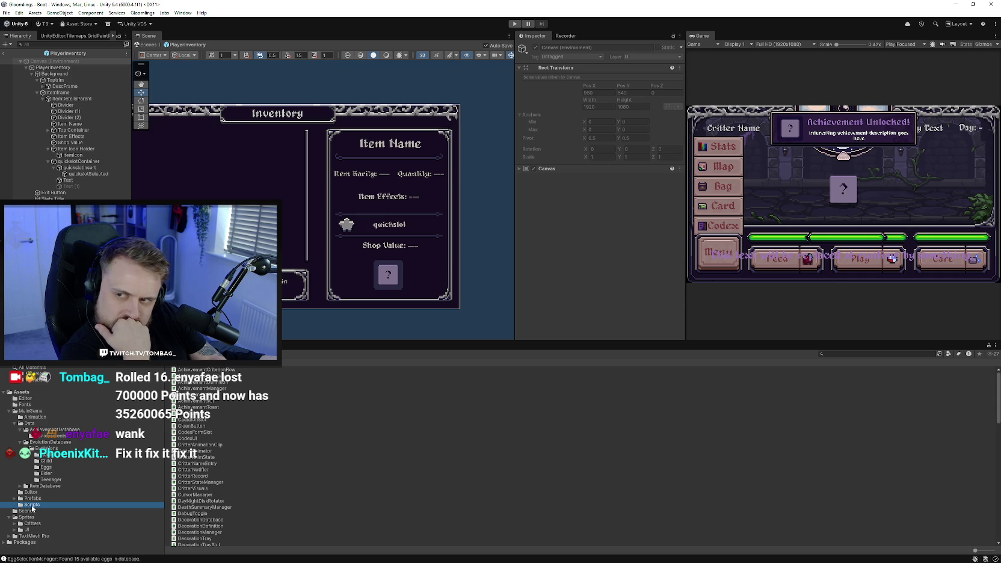
{"action": "left_click", "coordinate": [75, 499]}
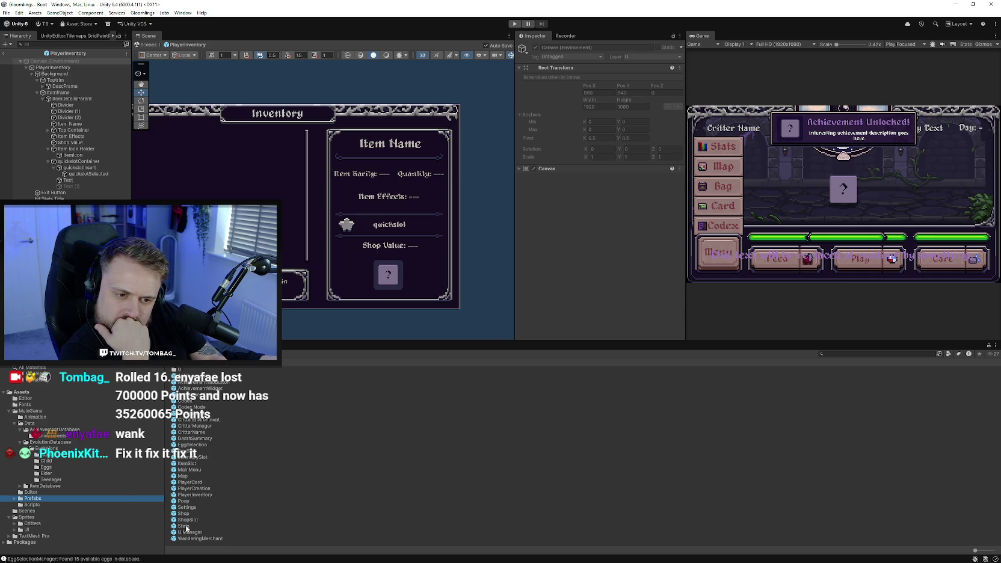
{"action": "left_click", "coordinate": [27, 511]}
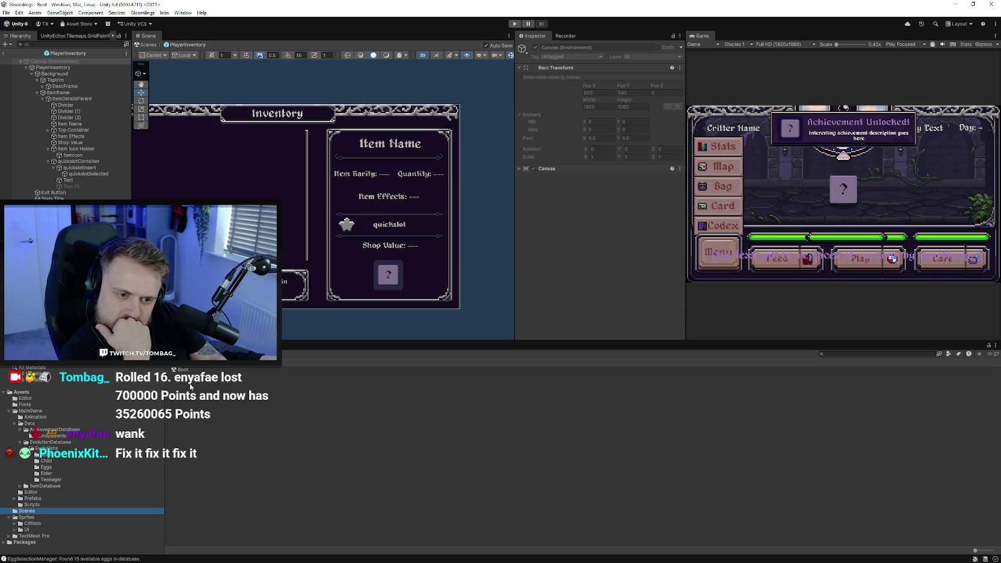
{"action": "double_click", "coordinate": [181, 370]}
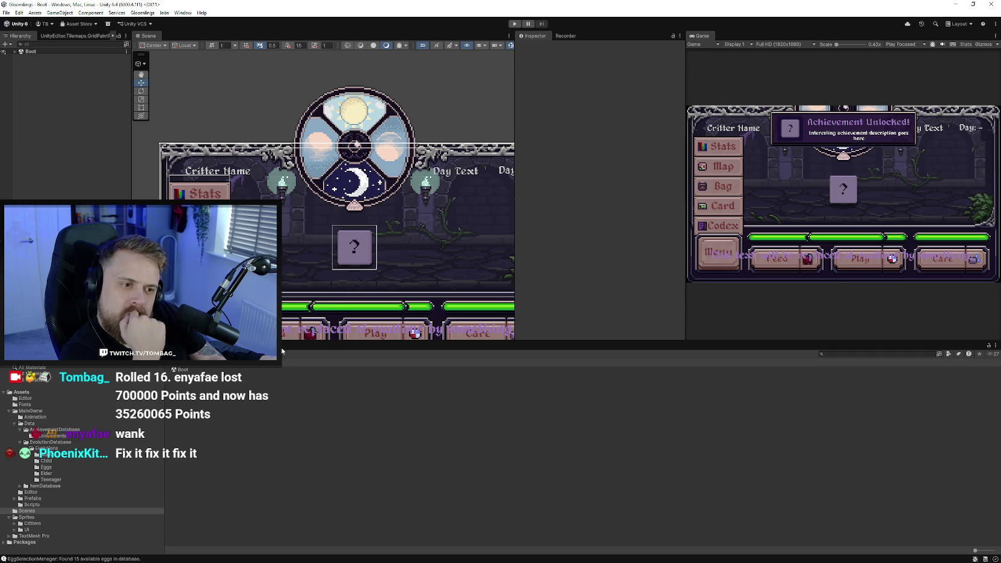
{"action": "left_click", "coordinate": [48, 499]}
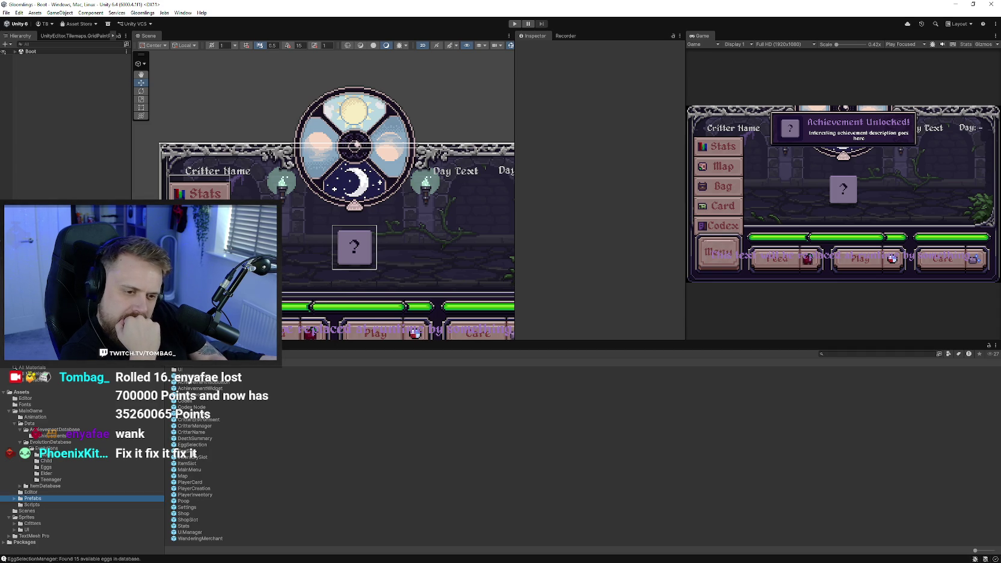
Open the UIManager prefab and select the EggHatchTimer's StatusBarFrame
{"action": "double_click", "coordinate": [191, 533]}
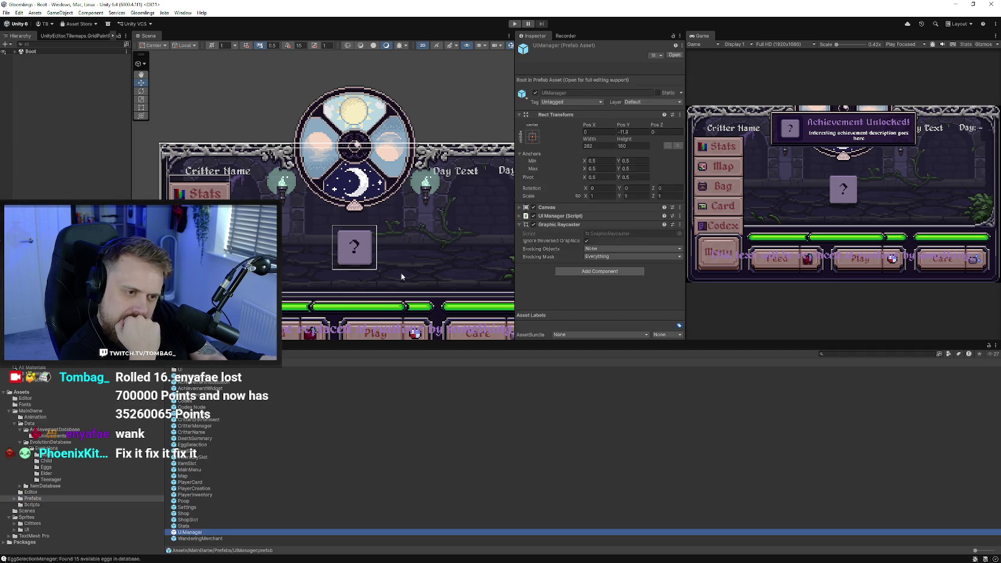
{"action": "scroll", "coordinate": [423, 219], "scroll_direction": "up", "scroll_amount": 5}
{"action": "scroll", "coordinate": [424, 219], "scroll_direction": "up", "scroll_amount": 4}
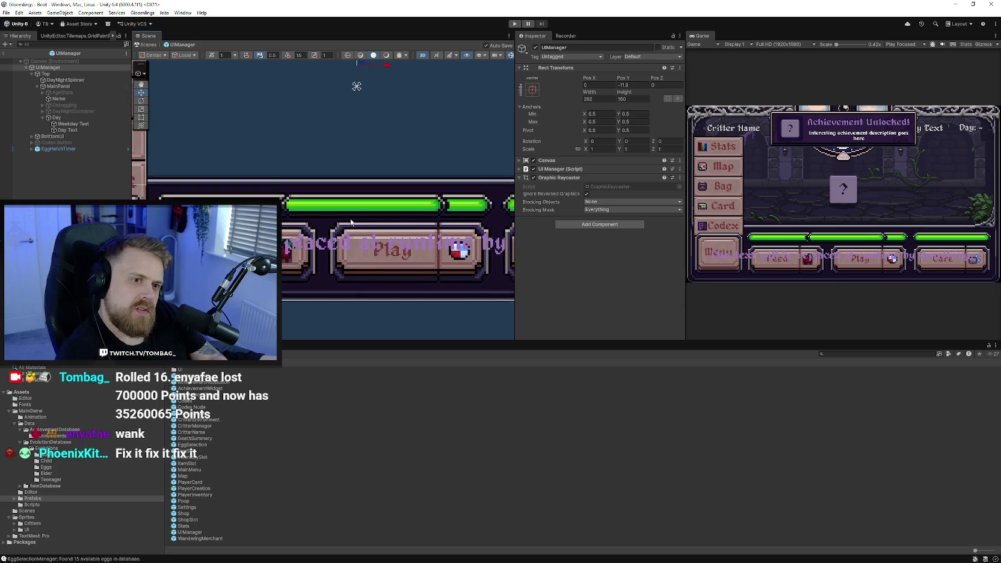
{"action": "left_click", "coordinate": [361, 234]}
{"action": "left_click", "coordinate": [361, 238]}
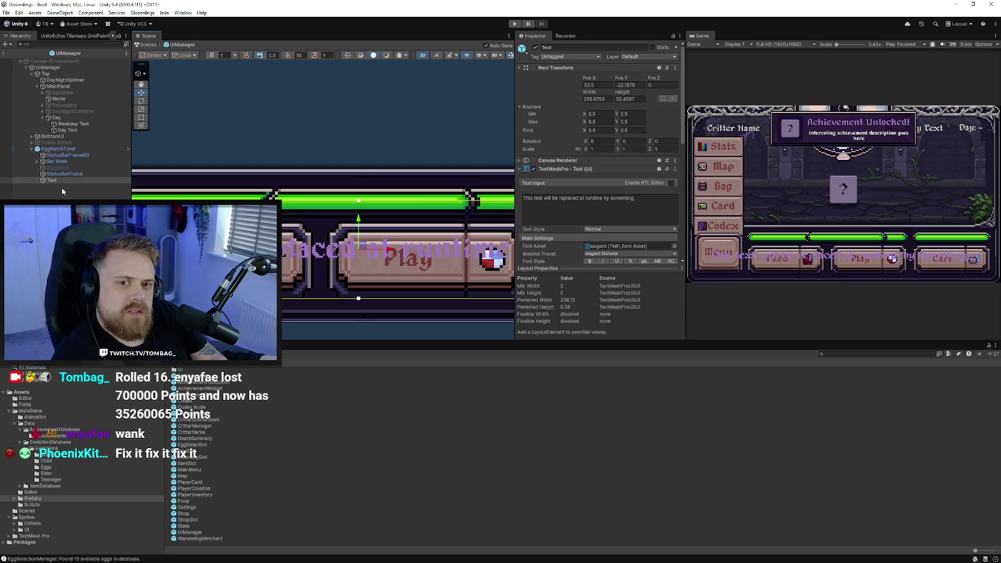
{"action": "left_click", "coordinate": [72, 174]}
Resize the StatusBarFrame to about 81.7 wide at X -5.39, matching the green bar
{"action": "left_click", "coordinate": [141, 117]}
{"action": "mouse_move", "coordinate": [260, 186]}
{"action": "left_mouse_down"}
{"action": "mouse_move", "coordinate": [231, 189]}
{"action": "mouse_move", "coordinate": [246, 189]}
{"action": "left_mouse_up"}
{"action": "scroll", "coordinate": [246, 189], "scroll_direction": "up", "scroll_amount": 1}
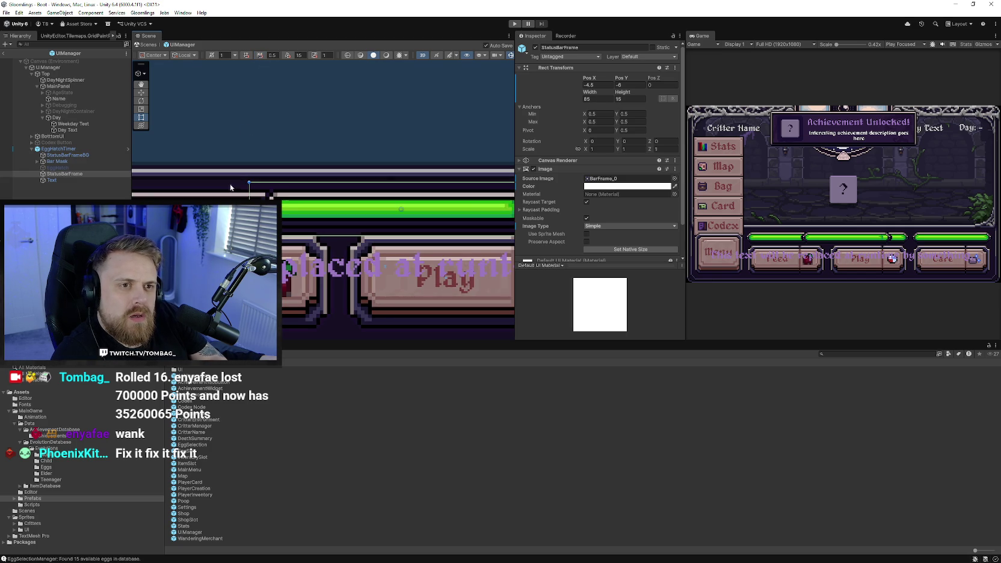
{"action": "scroll", "coordinate": [253, 174], "scroll_direction": "up", "scroll_amount": 5}
{"action": "left_click_drag", "start_coordinate": [259, 171], "coordinate": [257, 171]}
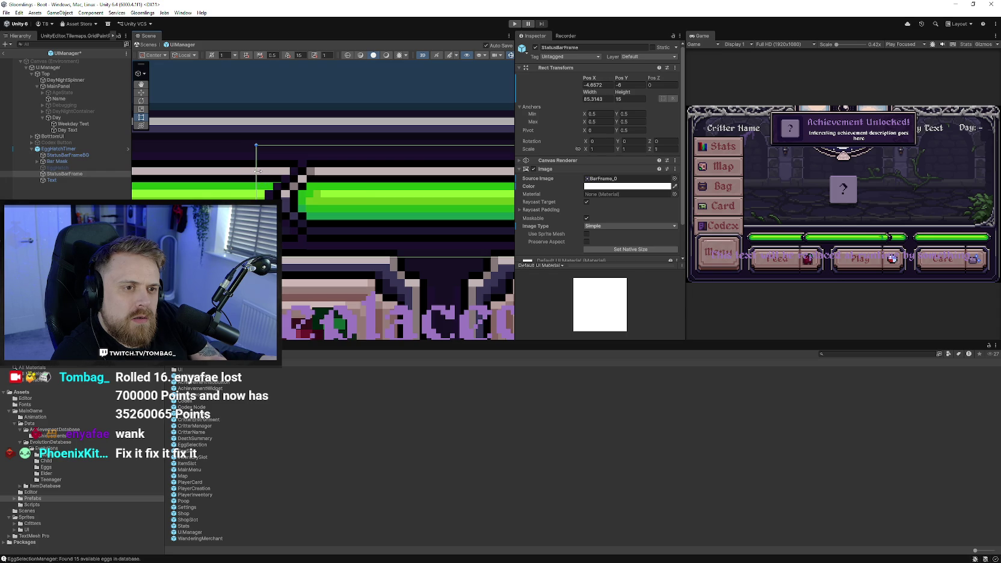
{"action": "scroll", "coordinate": [257, 170], "scroll_direction": "down", "scroll_amount": 5}
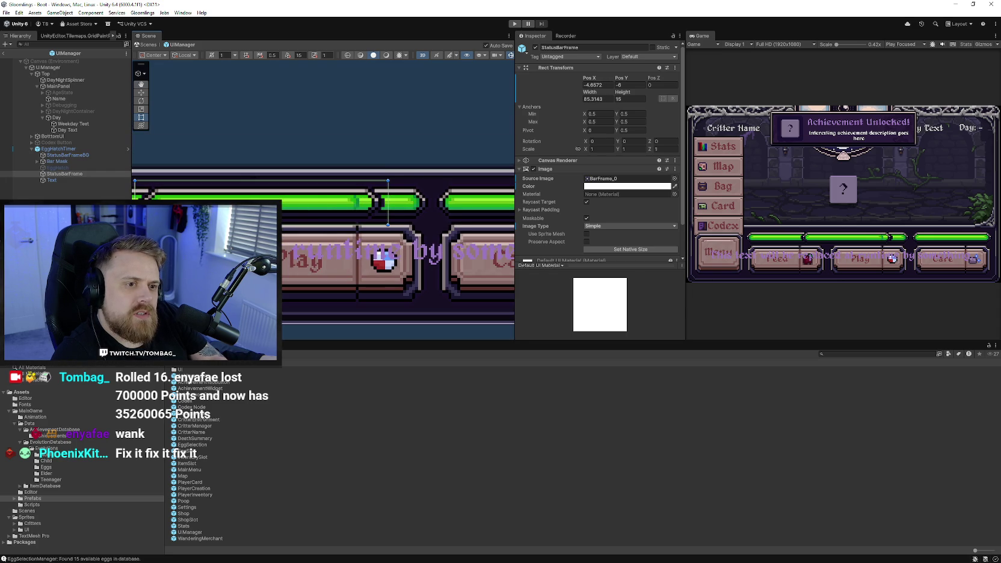
{"action": "scroll", "coordinate": [358, 199], "scroll_direction": "up", "scroll_amount": 4}
{"action": "left_click_drag", "start_coordinate": [432, 187], "coordinate": [403, 187]}
{"action": "scroll", "coordinate": [363, 229], "scroll_direction": "up", "scroll_amount": 5}
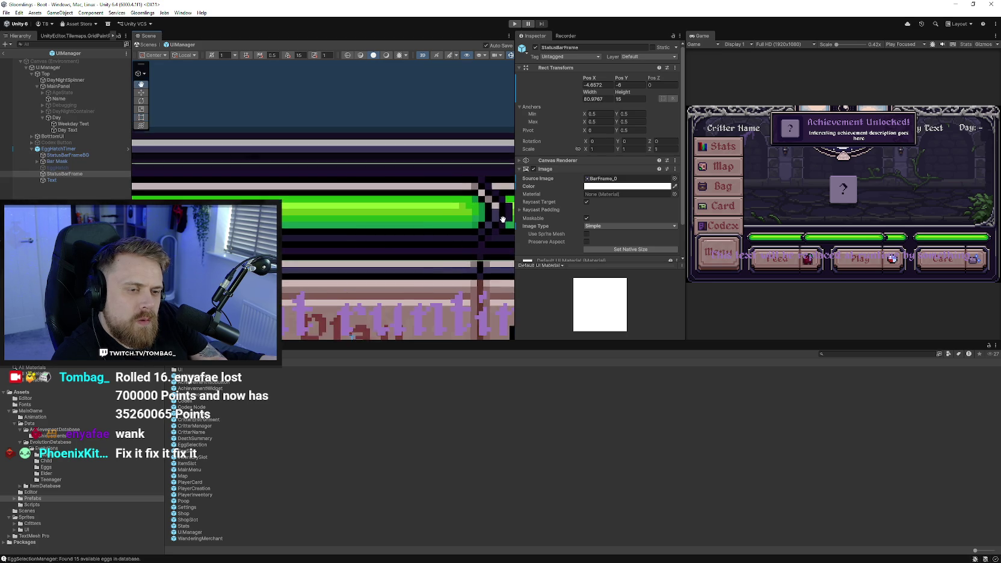
{"action": "left_click_drag", "start_coordinate": [323, 185], "coordinate": [315, 186]}
{"action": "scroll", "coordinate": [441, 260], "scroll_direction": "down", "scroll_amount": 5}
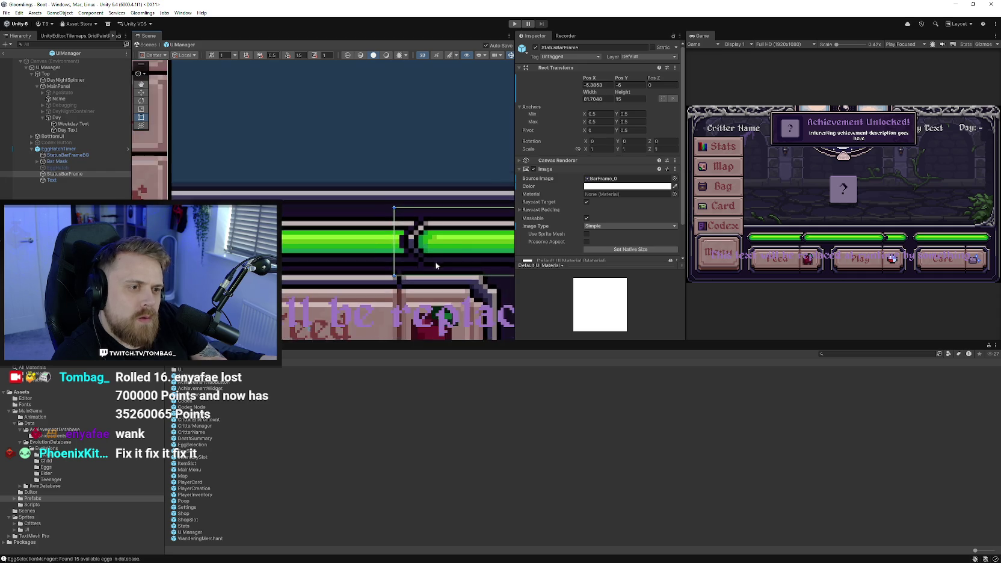
{"action": "scroll", "coordinate": [389, 238], "scroll_direction": "down", "scroll_amount": 3}
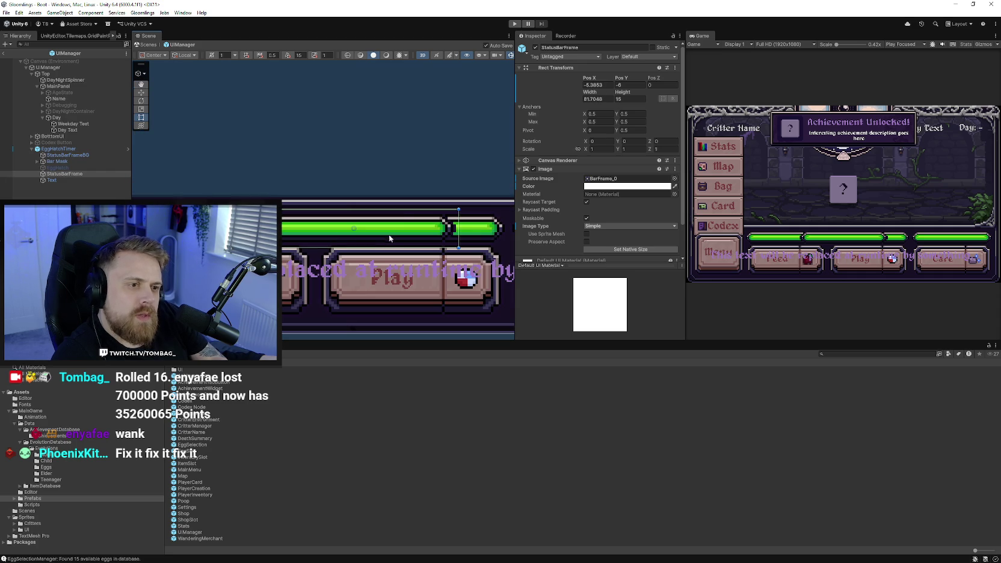
{"action": "left_click", "coordinate": [515, 24]}
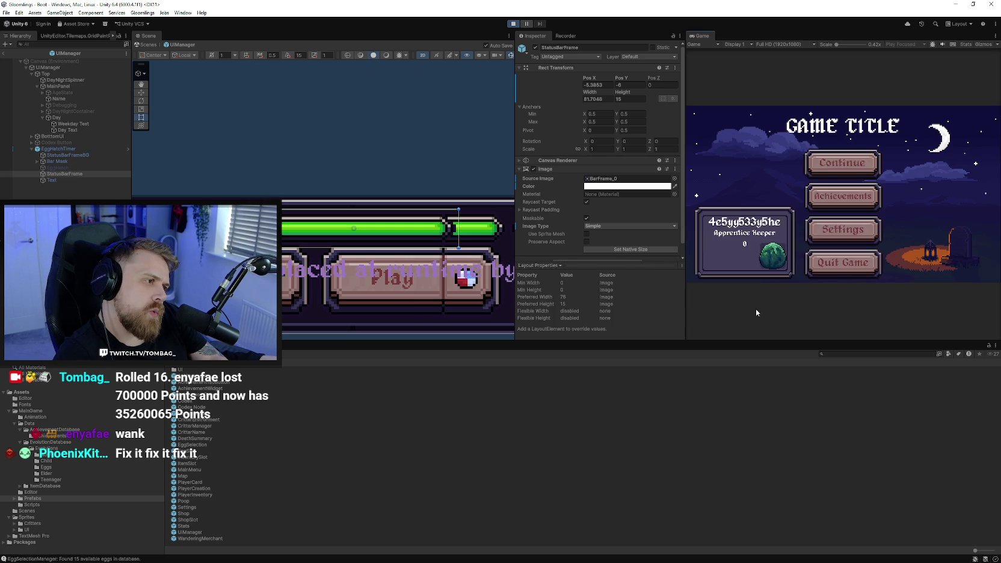
{"action": "left_click", "coordinate": [826, 164]}
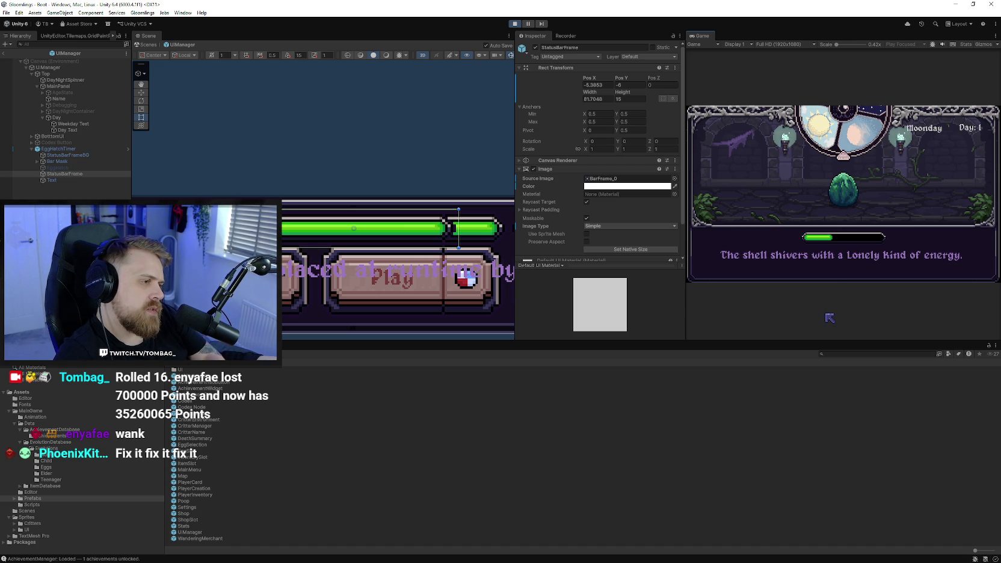
{"action": "scroll", "coordinate": [376, 204], "scroll_direction": "down", "scroll_amount": 2}
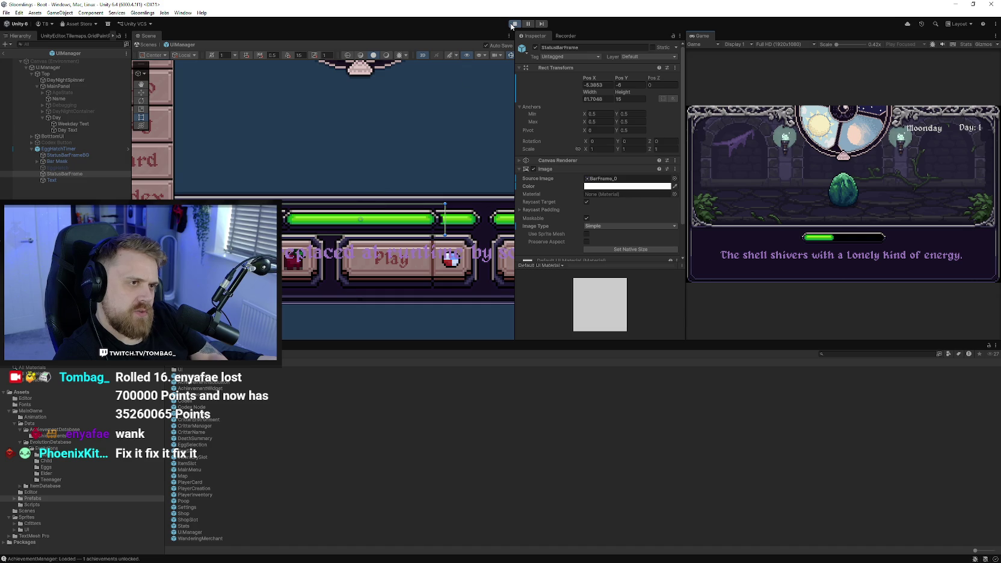
{"action": "left_click", "coordinate": [514, 25]}
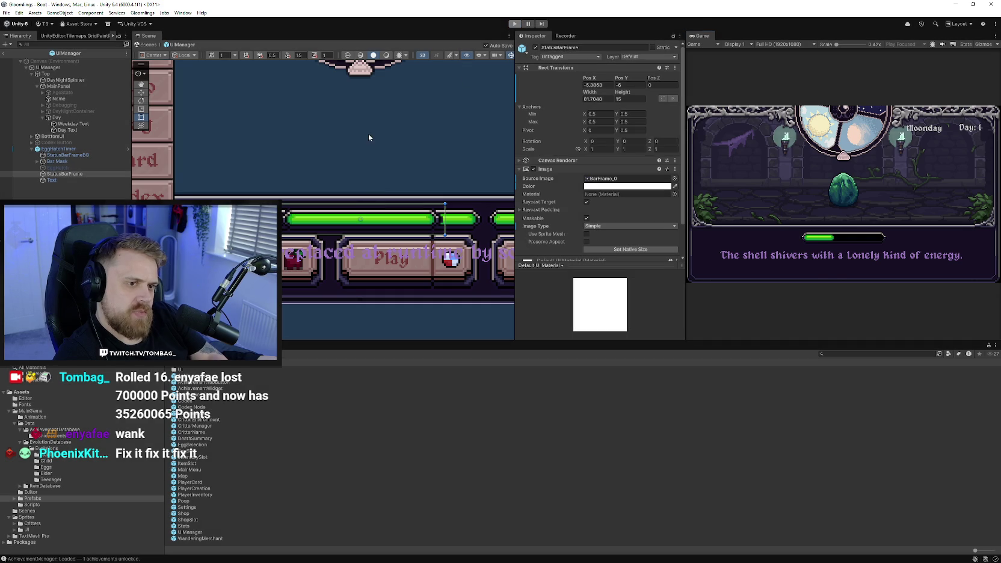
Resize the EggHatchTimer Text box to 27.79 tall at Y -25.83, then play the game
{"action": "left_click", "coordinate": [331, 256]}
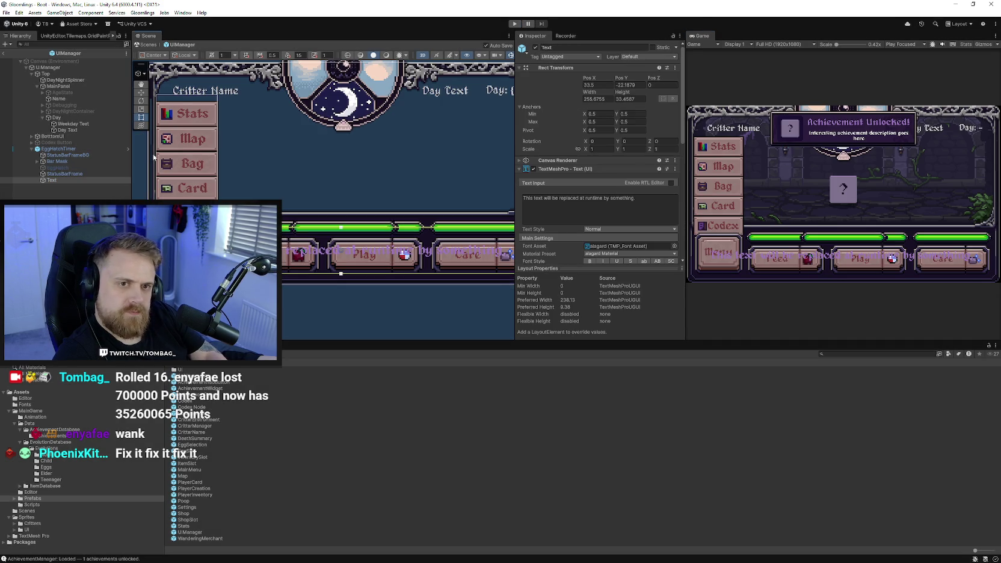
{"action": "left_click_drag", "start_coordinate": [412, 228], "coordinate": [413, 238]}
{"action": "left_click_drag", "start_coordinate": [373, 274], "coordinate": [374, 279]}
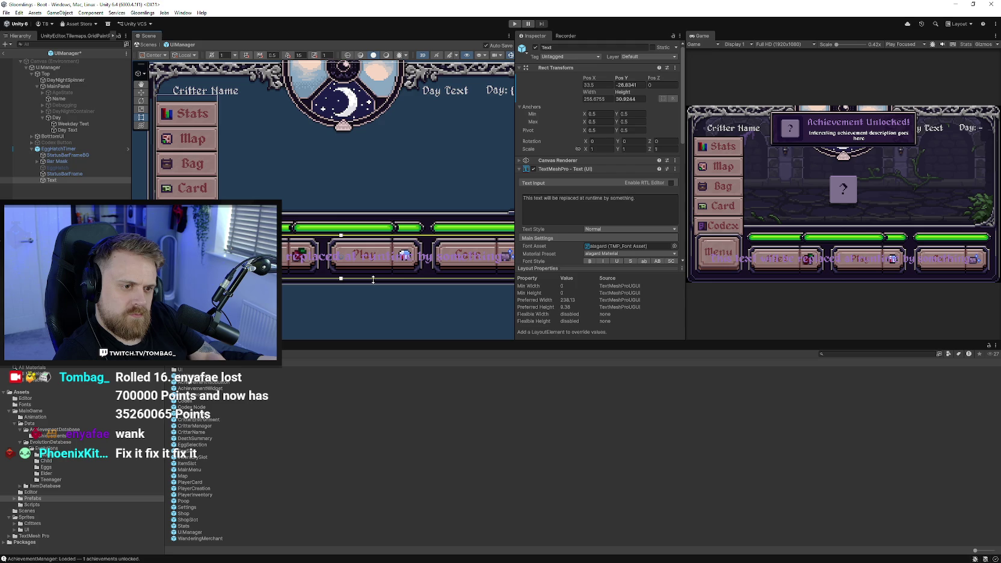
{"action": "left_click_drag", "start_coordinate": [382, 235], "coordinate": [382, 233]}
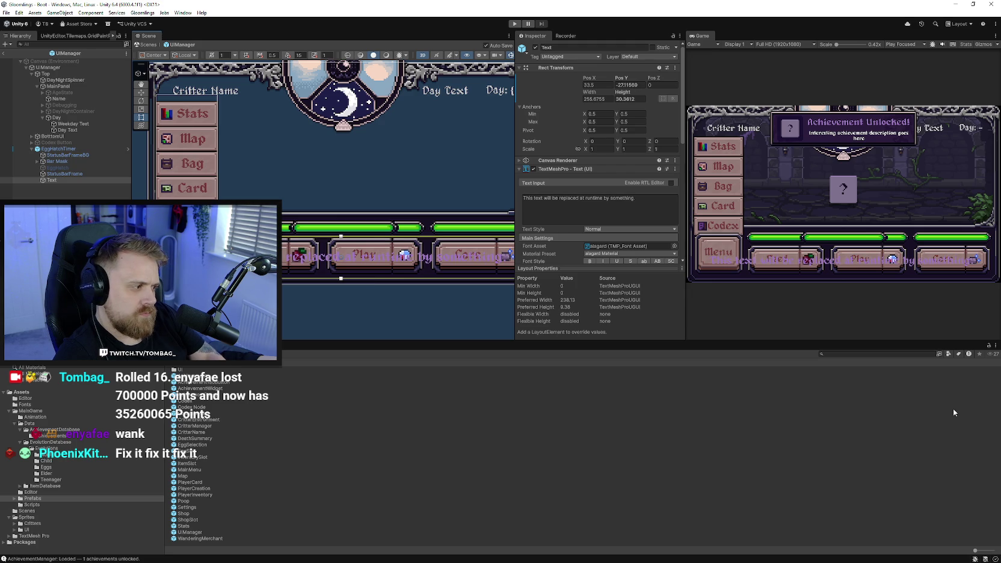
{"action": "scroll", "coordinate": [284, 272], "scroll_direction": "up", "scroll_amount": 1}
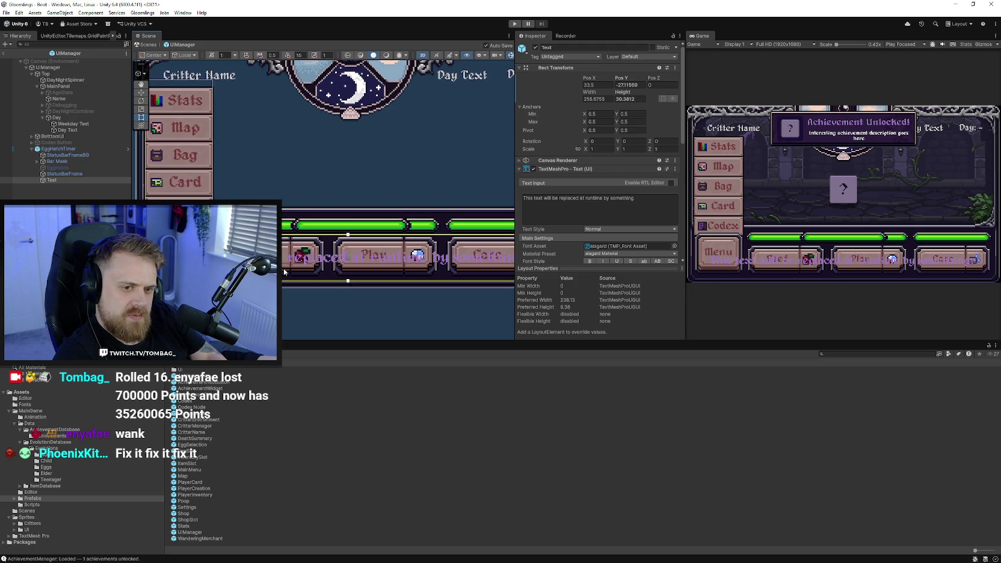
{"action": "left_click_drag", "start_coordinate": [284, 269], "coordinate": [203, 251]}
{"action": "left_click", "coordinate": [514, 23]}
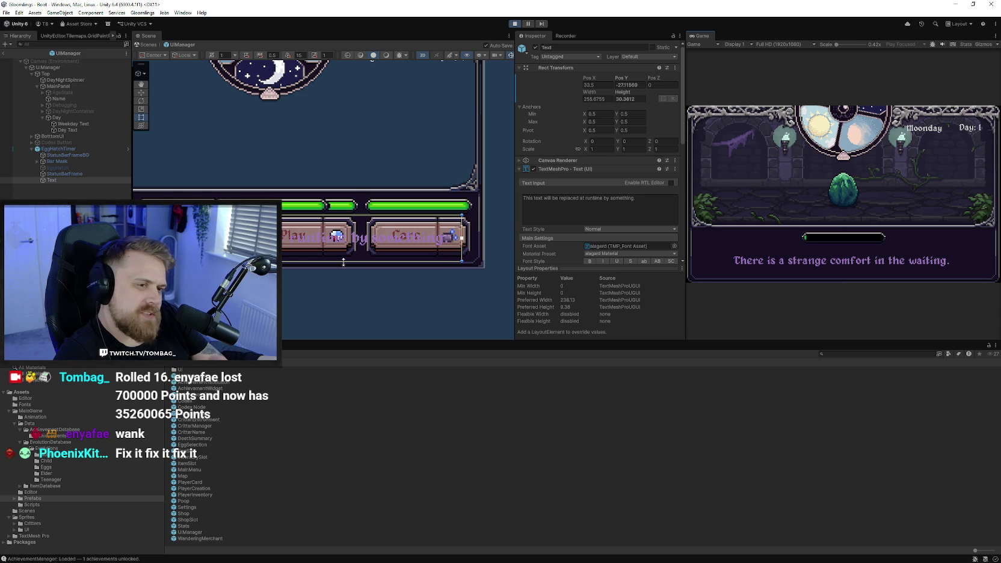
Restart the game, continue past the title, and force the egg to age up via Debug Stats
{"action": "left_click", "coordinate": [514, 24]}
{"action": "left_click", "coordinate": [515, 24]}
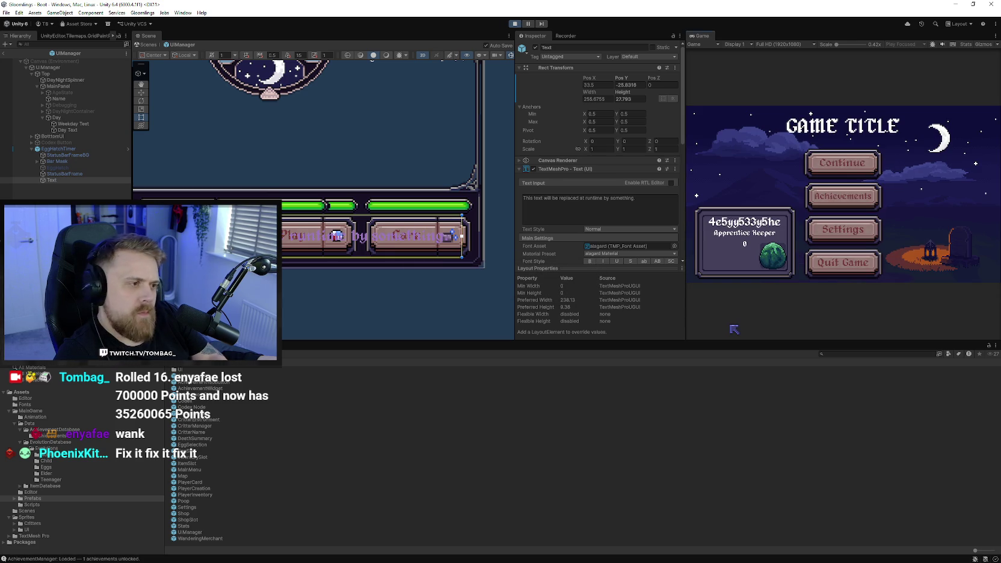
{"action": "left_click", "coordinate": [827, 164]}
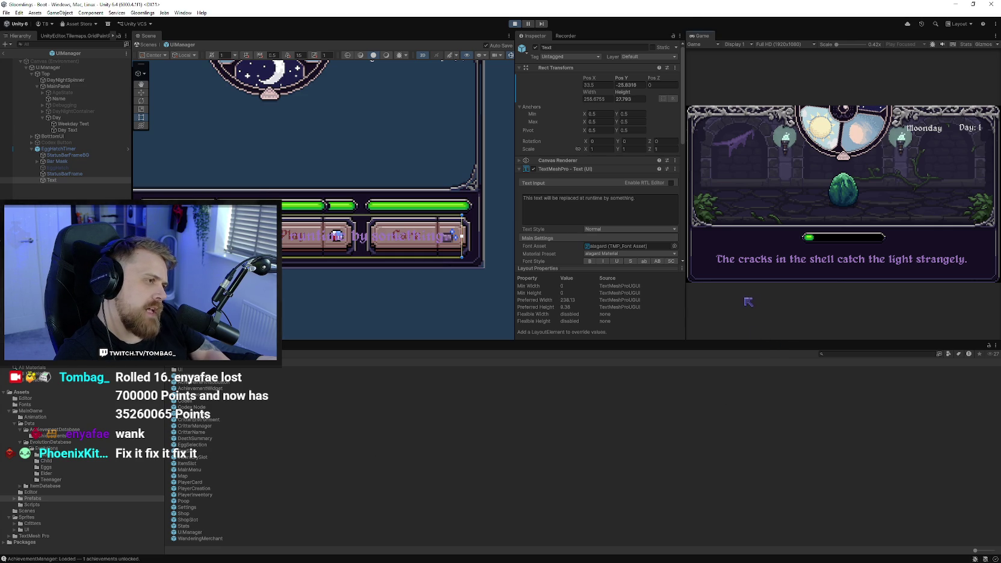
{"action": "left_click", "coordinate": [139, 13]}
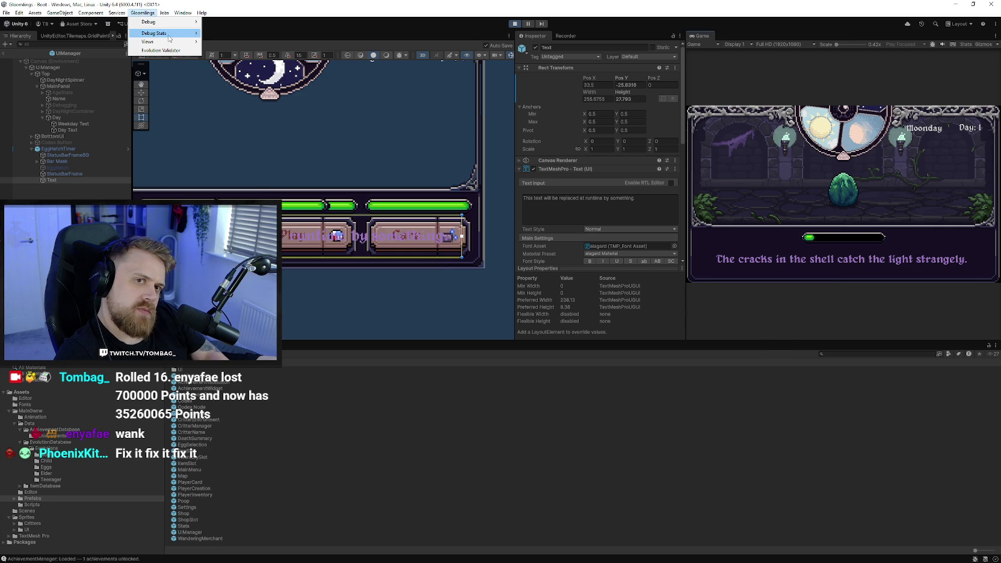
{"action": "mouse_move", "coordinate": [168, 33]}
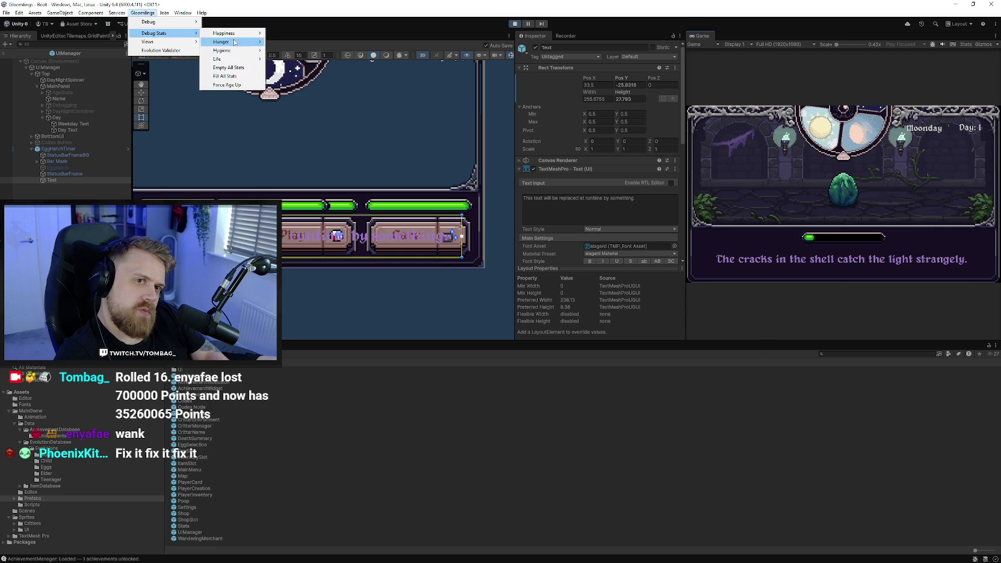
{"action": "left_click", "coordinate": [249, 89]}
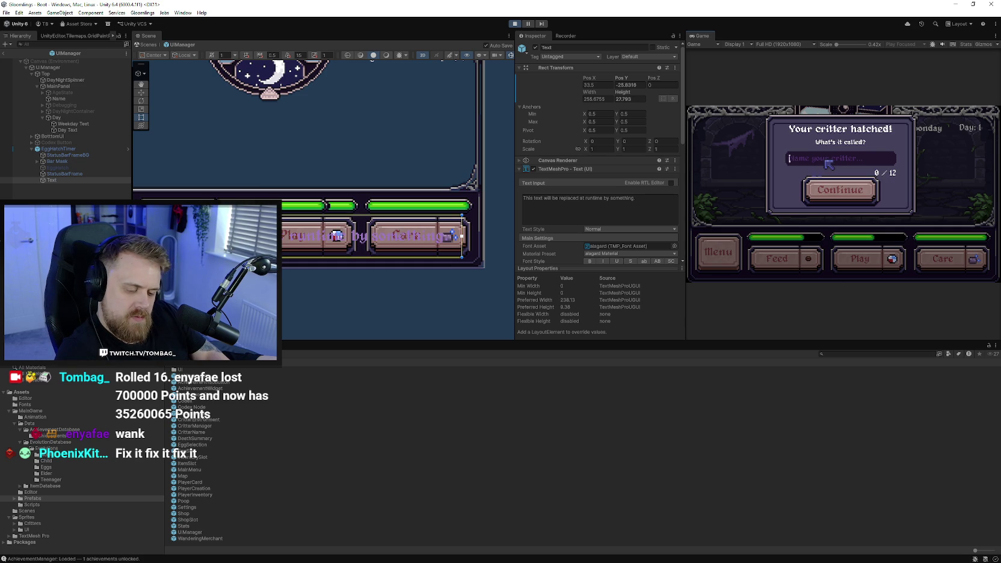
Name the hatched critter 'critterrrrrr' and bring up the in-game menu
{"action": "type", "text": "test"}
{"action": "key", "text": "ctrl+a"}
{"action": "type", "text": "cr"}
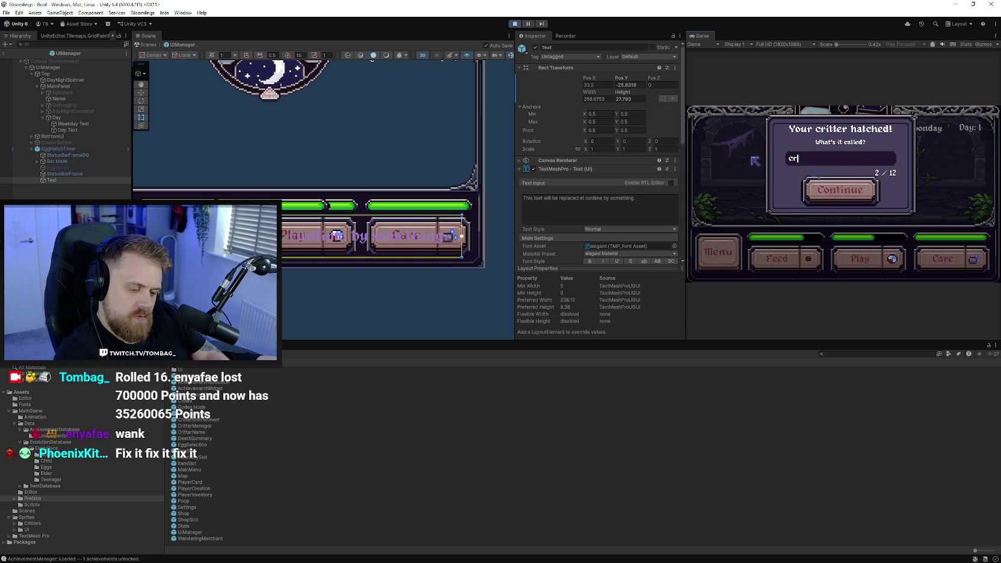
{"action": "type", "text": "itterrrrrr"}
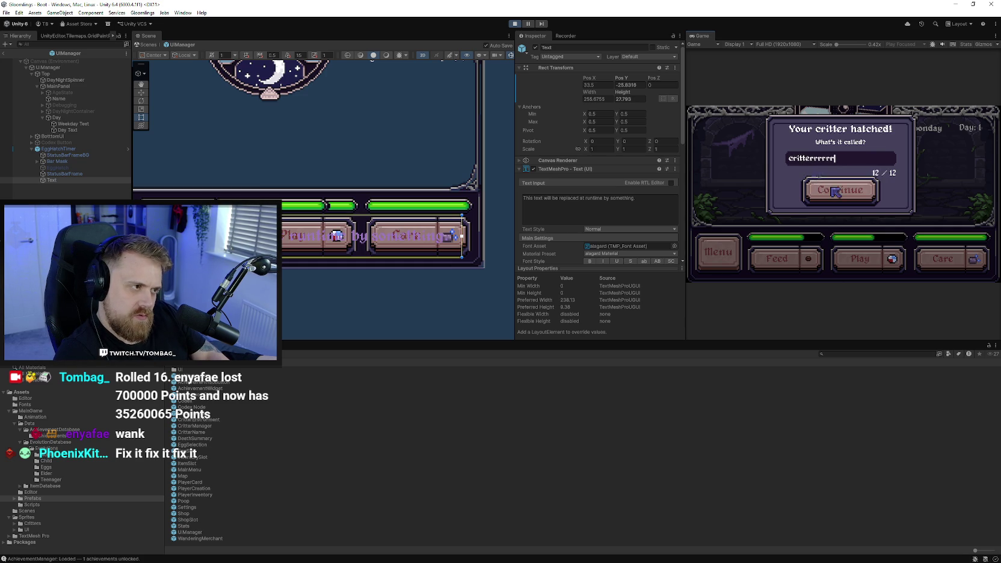
{"action": "left_click", "coordinate": [837, 190]}
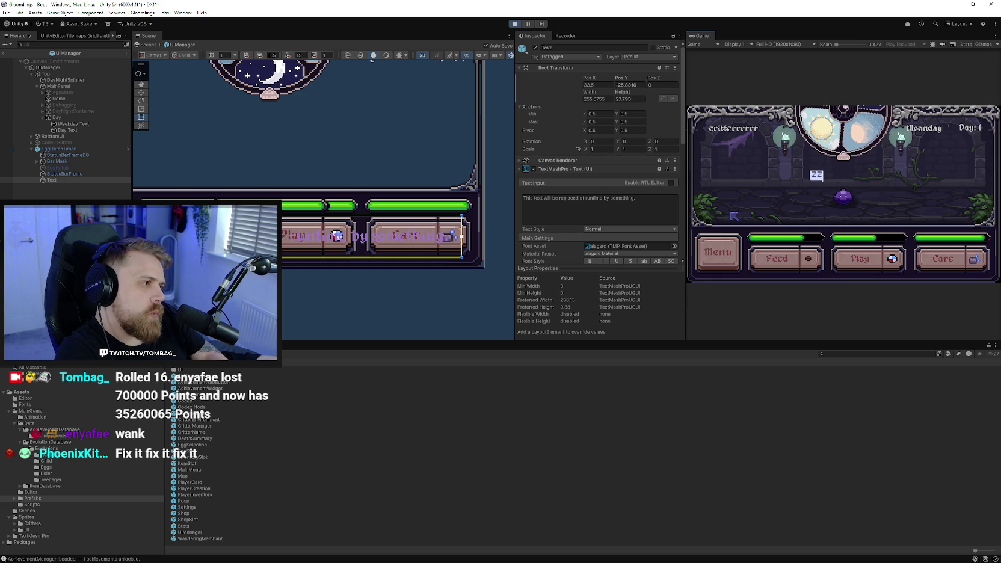
{"action": "left_click", "coordinate": [722, 250]}
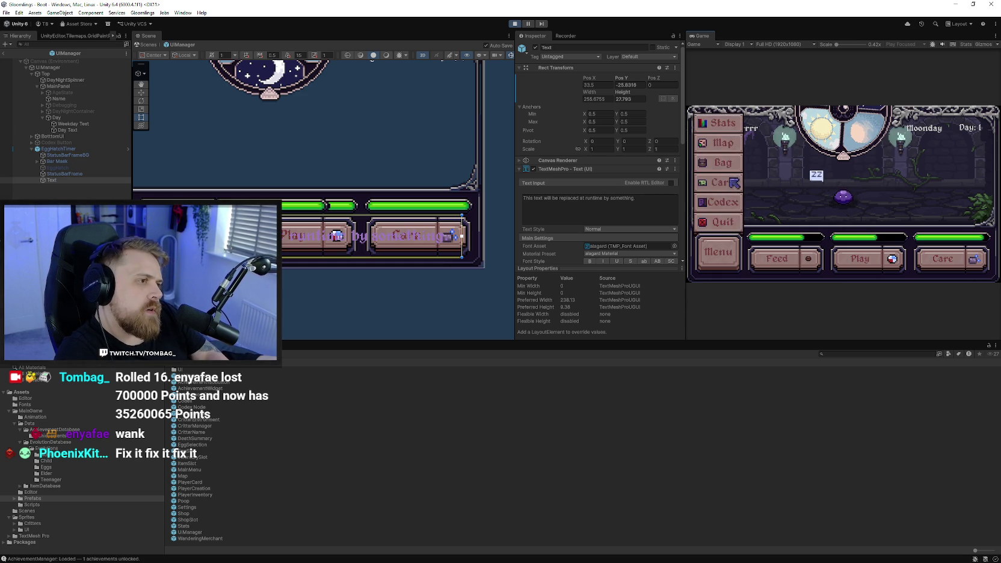
Open the Bag inventory, show Basic Food's details, and scroll the item grid up and down
{"action": "left_click", "coordinate": [734, 176]}
{"action": "left_click", "coordinate": [737, 151]}
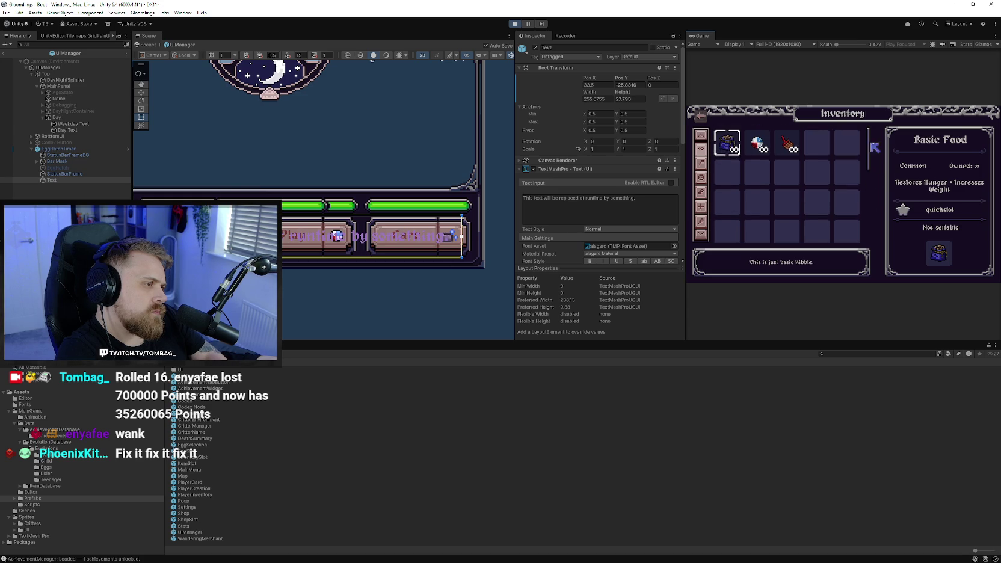
{"action": "mouse_move", "coordinate": [874, 152]}
{"action": "left_mouse_down"}
{"action": "mouse_move", "coordinate": [870, 232]}
{"action": "mouse_move", "coordinate": [874, 145]}
{"action": "mouse_move", "coordinate": [871, 232]}
{"action": "mouse_move", "coordinate": [861, 166]}
{"action": "left_mouse_up"}
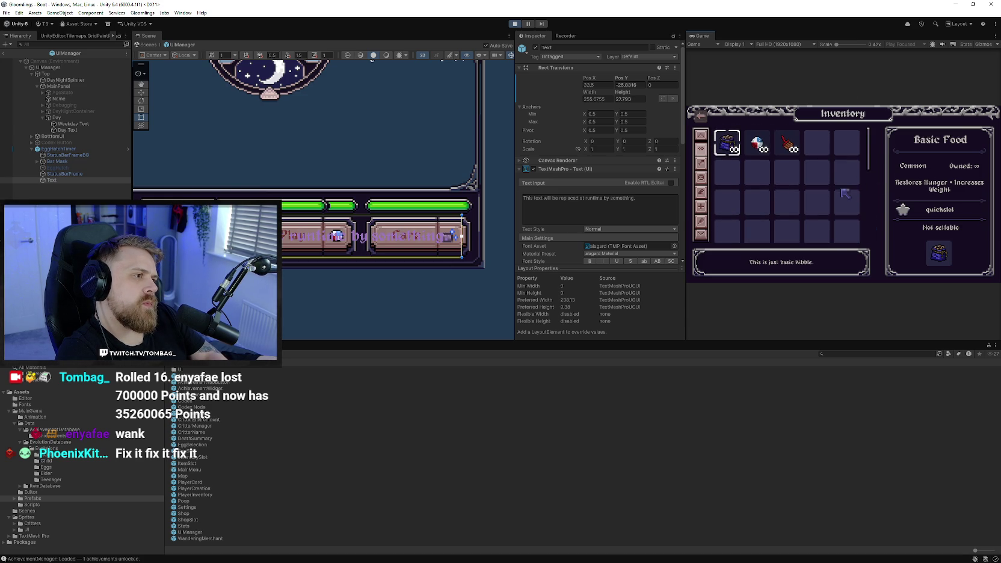
{"action": "scroll", "coordinate": [861, 191], "scroll_direction": "up", "scroll_amount": 3}
{"action": "scroll", "coordinate": [856, 202], "scroll_direction": "down", "scroll_amount": 3}
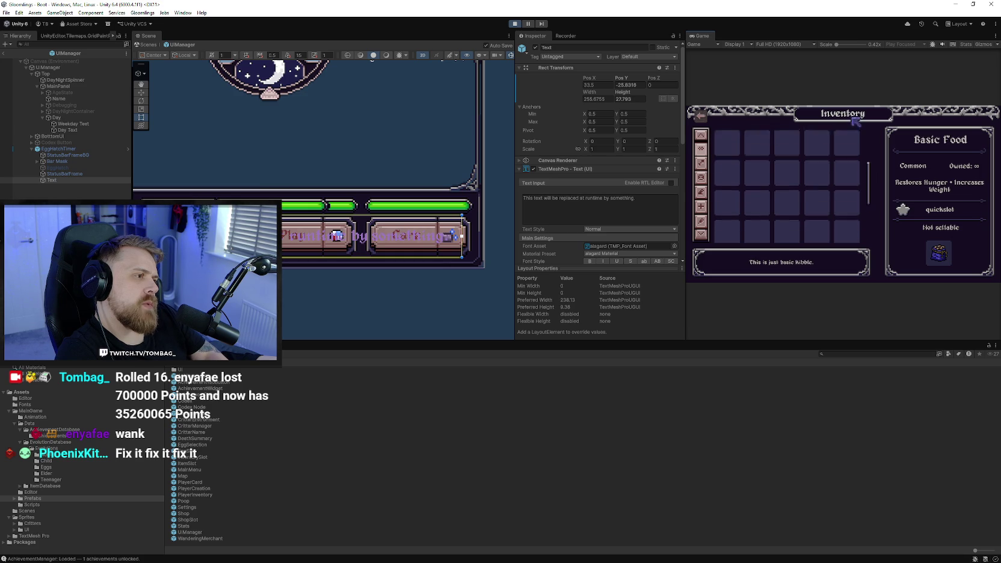
{"action": "scroll", "coordinate": [853, 191], "scroll_direction": "up", "scroll_amount": 3}
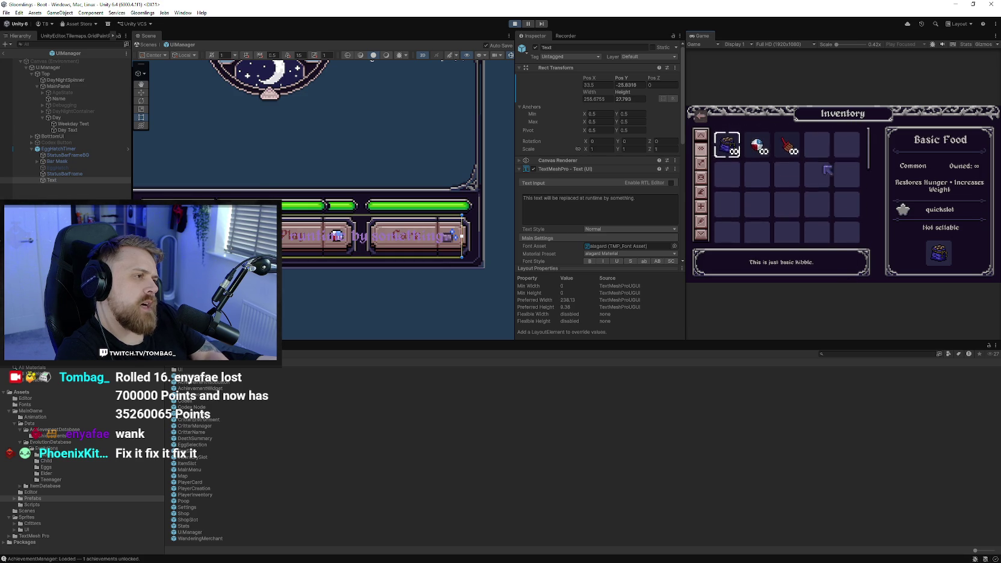
{"action": "scroll", "coordinate": [865, 230], "scroll_direction": "down", "scroll_amount": 2}
{"action": "scroll", "coordinate": [843, 207], "scroll_direction": "up", "scroll_amount": 3}
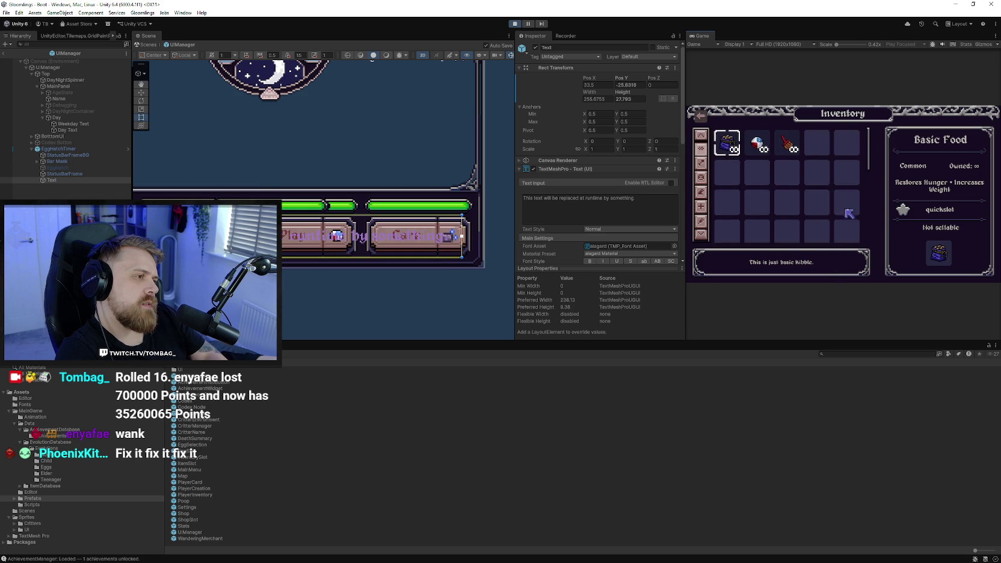
{"action": "scroll", "coordinate": [843, 202], "scroll_direction": "down", "scroll_amount": 3}
{"action": "scroll", "coordinate": [848, 215], "scroll_direction": "up", "scroll_amount": 3}
{"action": "scroll", "coordinate": [849, 216], "scroll_direction": "down", "scroll_amount": 3}
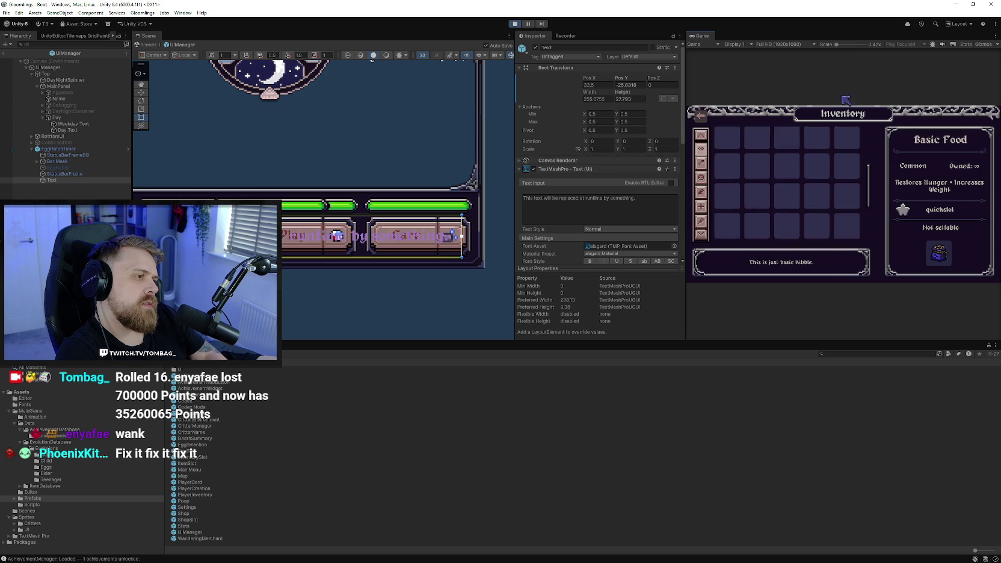
{"action": "scroll", "coordinate": [844, 227], "scroll_direction": "up", "scroll_amount": 3}
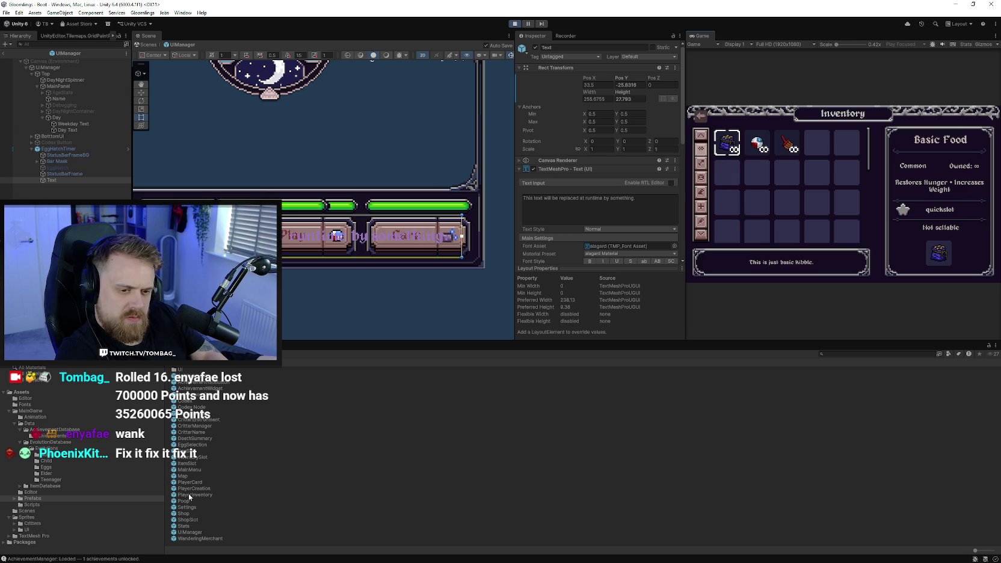
Open the PlayerInventory prefab and narrow the quickslot container to about 74 wide
{"action": "double_click", "coordinate": [188, 494]}
{"action": "scroll", "coordinate": [392, 221], "scroll_direction": "up", "scroll_amount": 2}
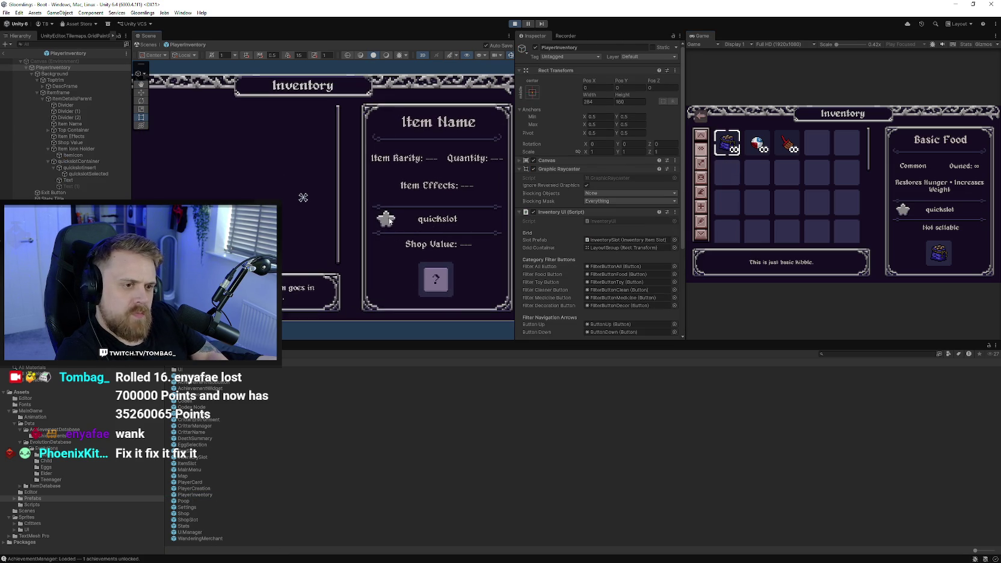
{"action": "left_click_drag", "start_coordinate": [391, 221], "coordinate": [335, 219]}
{"action": "left_click", "coordinate": [334, 219]}
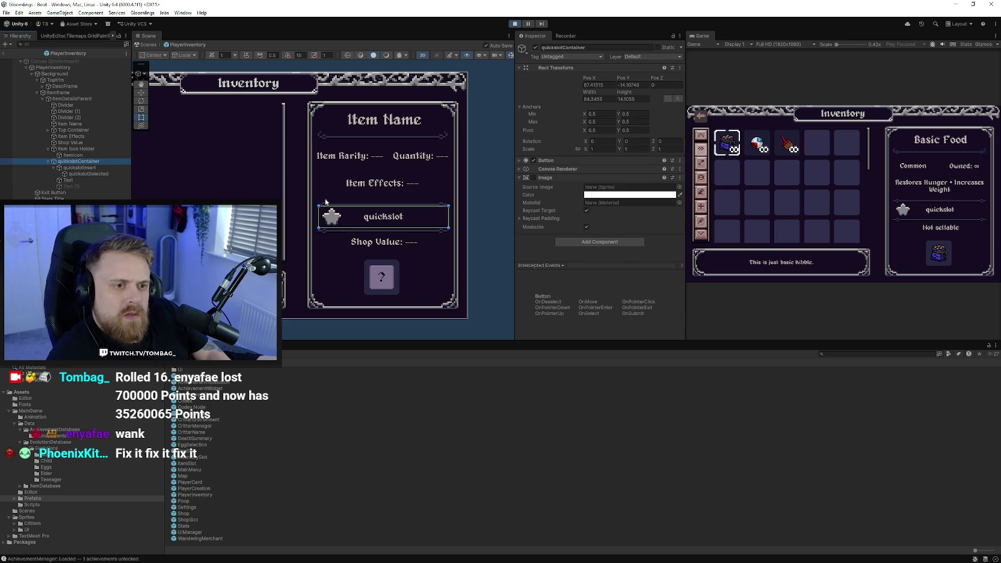
{"action": "left_click_drag", "start_coordinate": [320, 216], "coordinate": [327, 216]}
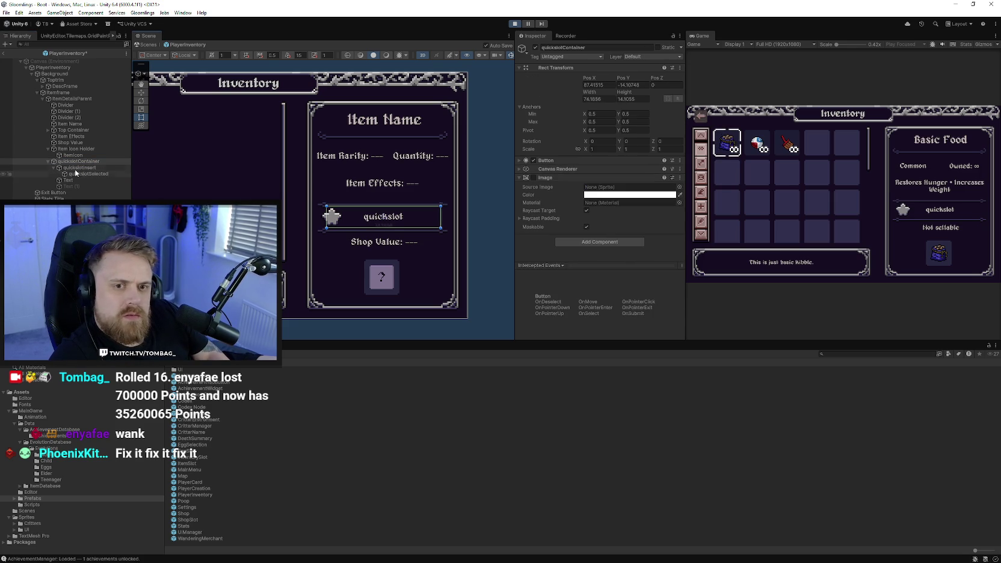
{"action": "left_click", "coordinate": [3, 149]}
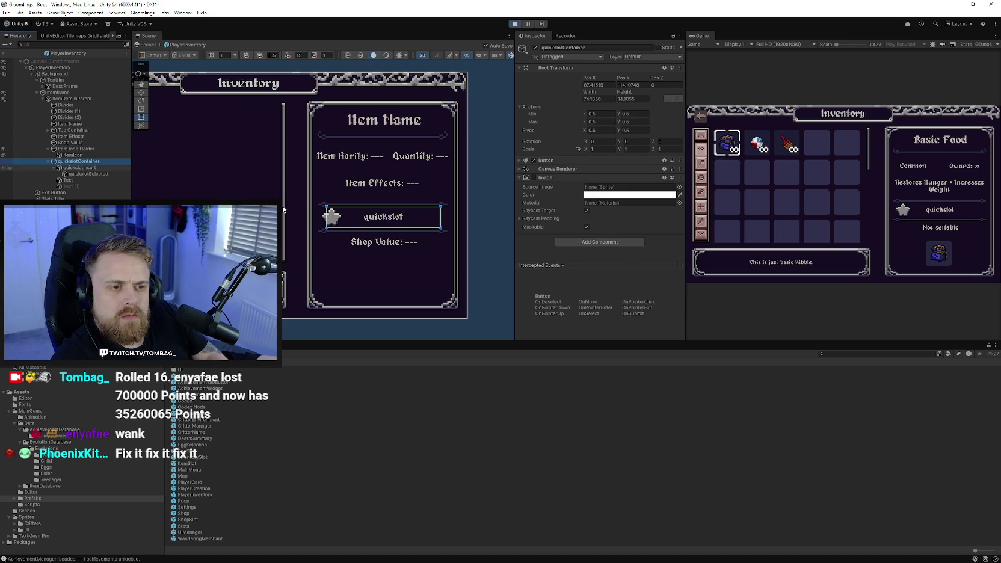
{"action": "left_click", "coordinate": [4, 157]}
Shift the quickslotInsert star sideways and move the quickslot container slightly right
{"action": "scroll", "coordinate": [411, 243], "scroll_direction": "up", "scroll_amount": 1}
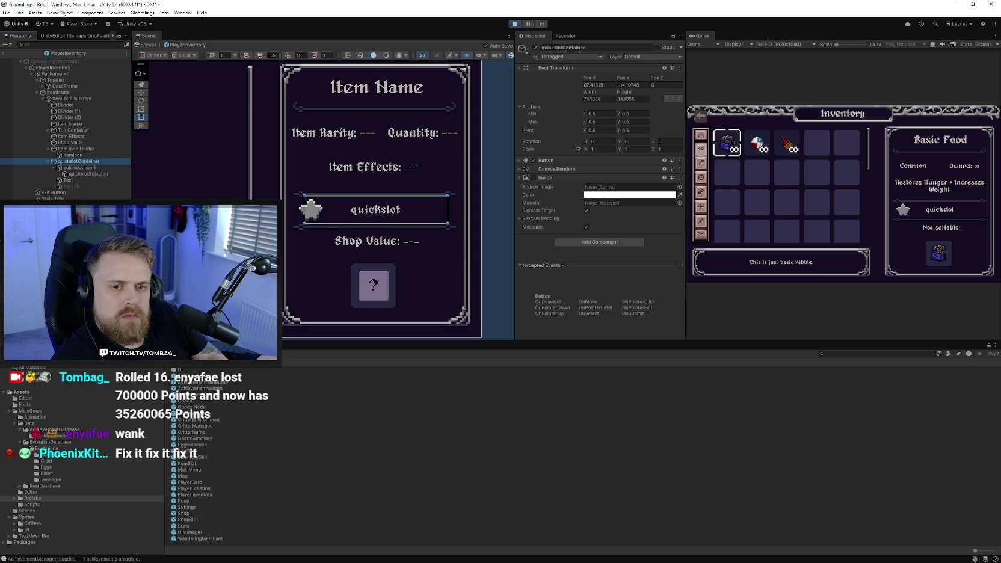
{"action": "left_click", "coordinate": [95, 167]}
{"action": "scroll", "coordinate": [348, 228], "scroll_direction": "up", "scroll_amount": 2}
{"action": "left_click", "coordinate": [141, 93]}
{"action": "mouse_move", "coordinate": [361, 181]}
{"action": "left_mouse_down"}
{"action": "mouse_move", "coordinate": [289, 200]}
{"action": "mouse_move", "coordinate": [241, 192]}
{"action": "left_mouse_up"}
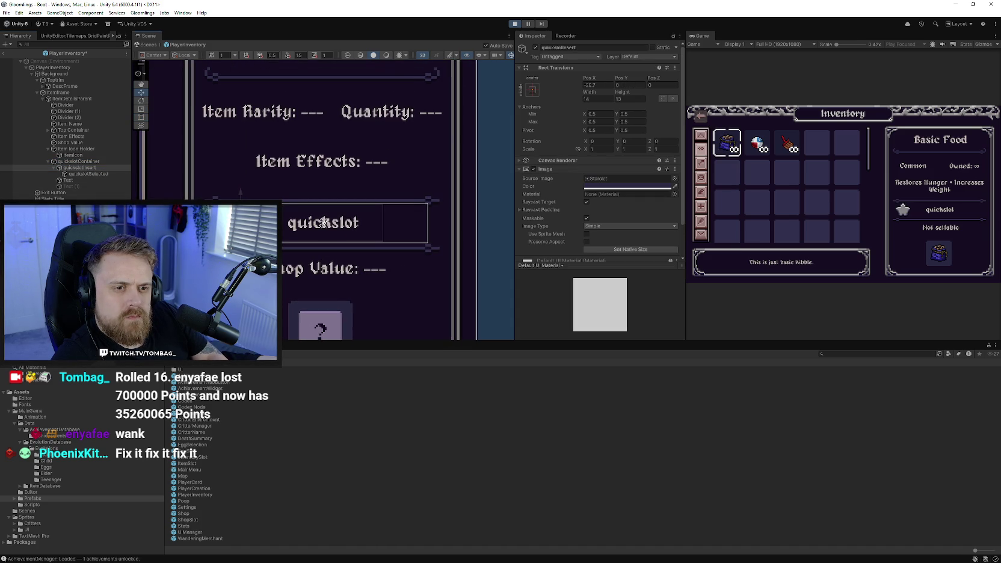
{"action": "left_click", "coordinate": [343, 230]}
{"action": "left_click", "coordinate": [346, 227]}
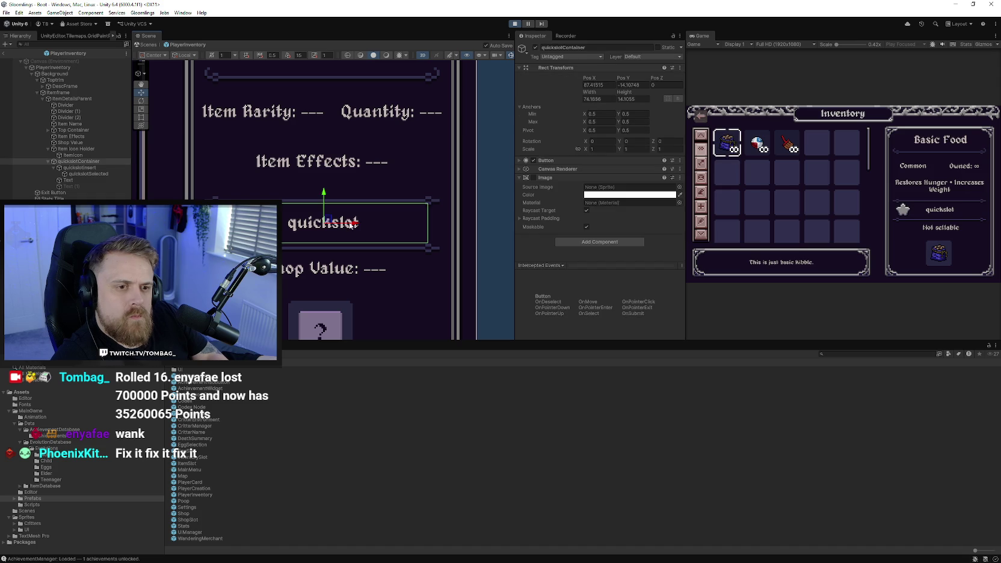
{"action": "left_click_drag", "start_coordinate": [353, 224], "coordinate": [356, 226]}
Narrow the quickslot container to about 70.86 wide and move quickslotSelected to Pos X 4.5
{"action": "left_click", "coordinate": [142, 117]}
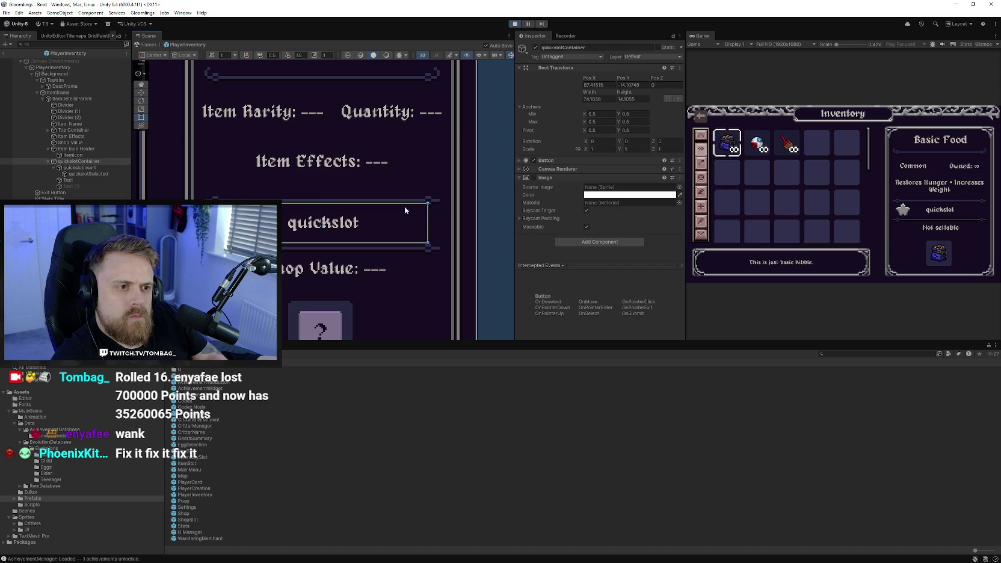
{"action": "mouse_move", "coordinate": [427, 218]}
{"action": "left_mouse_down"}
{"action": "mouse_move", "coordinate": [415, 218]}
{"action": "mouse_move", "coordinate": [426, 218]}
{"action": "left_mouse_up"}
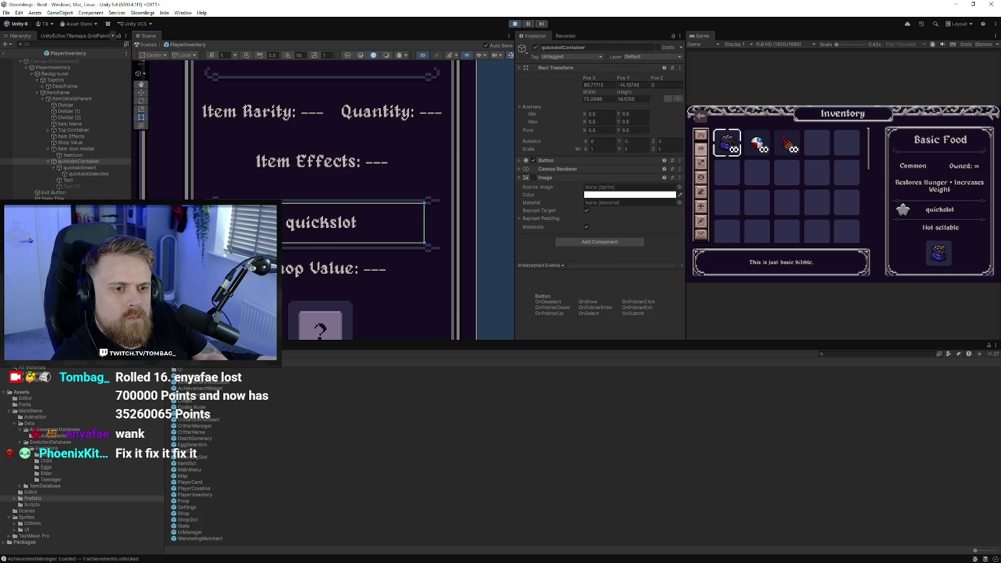
{"action": "left_click", "coordinate": [88, 174]}
{"action": "key", "text": "w"}
{"action": "left_click_drag", "start_coordinate": [242, 191], "coordinate": [250, 191]}
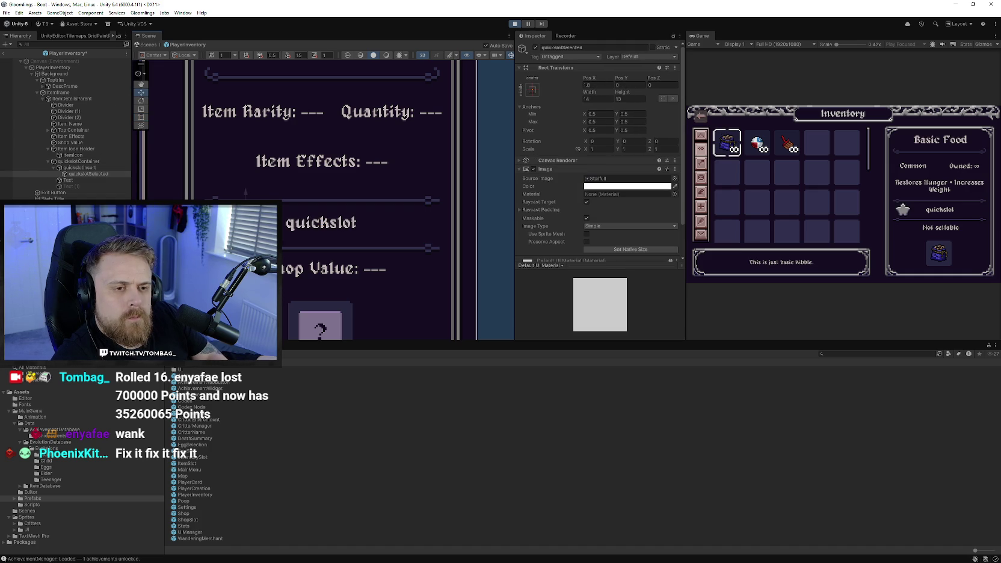
Resize the quickslot Text box's left and right edges to about 90 wide at X 11.53
{"action": "left_click", "coordinate": [79, 167], "text": "ctrl"}
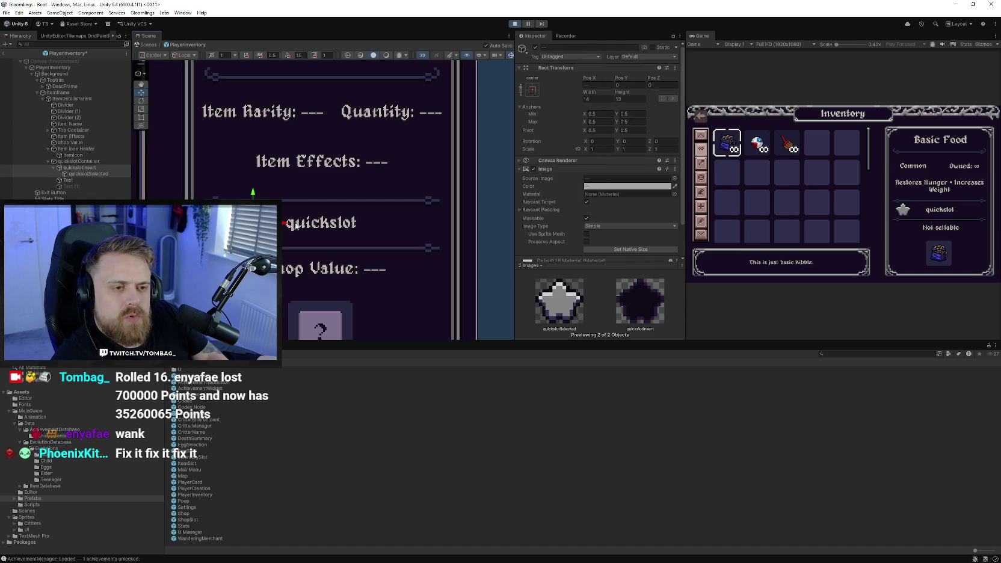
{"action": "left_click", "coordinate": [322, 223]}
{"action": "key", "text": "t"}
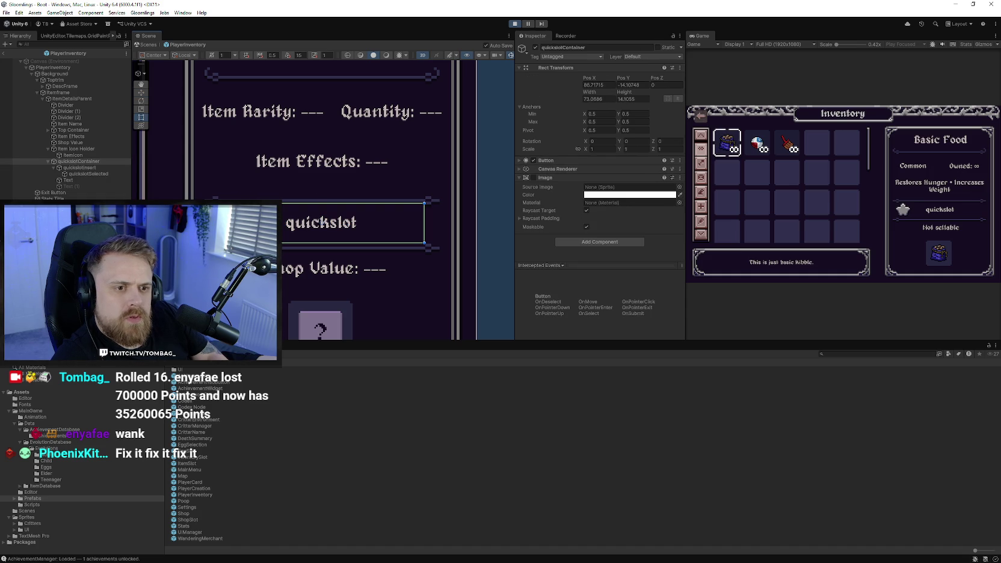
{"action": "left_click", "coordinate": [322, 223]}
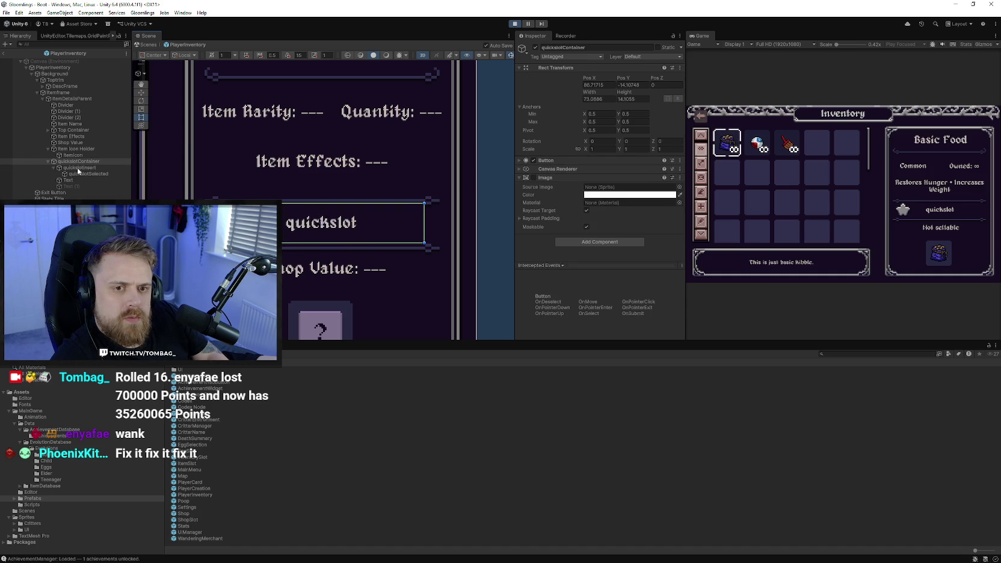
{"action": "left_click_drag", "start_coordinate": [263, 223], "coordinate": [278, 223]}
{"action": "left_click_drag", "start_coordinate": [381, 212], "coordinate": [425, 211]}
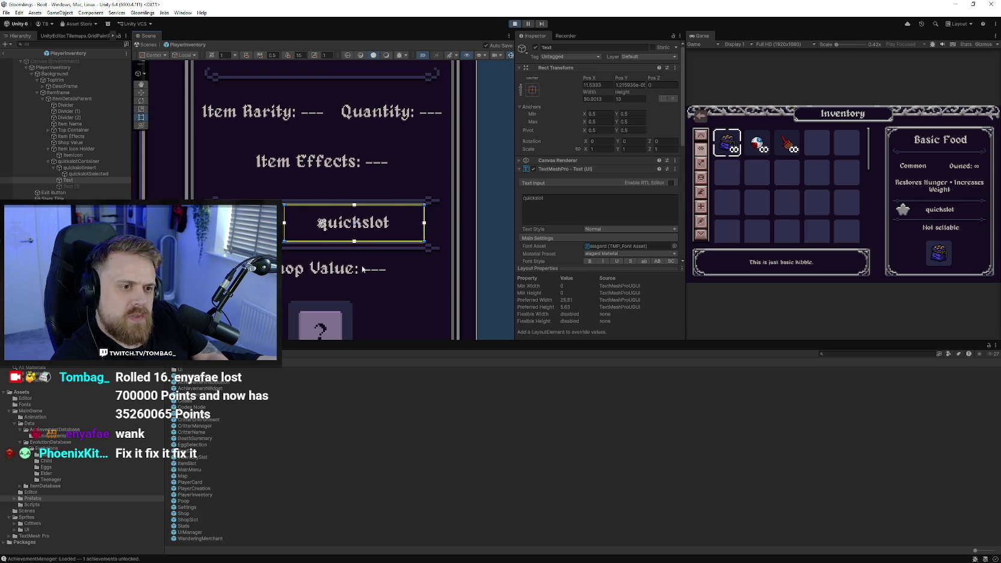
{"action": "left_click", "coordinate": [422, 289]}
{"action": "scroll", "coordinate": [421, 289], "scroll_direction": "down", "scroll_amount": 3}
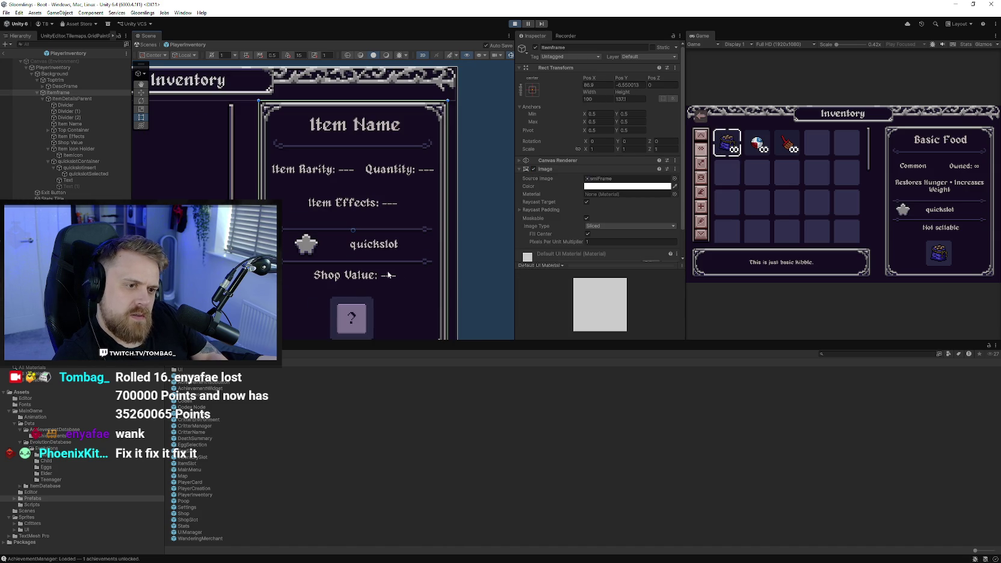
{"action": "left_click", "coordinate": [395, 247]}
{"action": "left_click", "coordinate": [394, 247]}
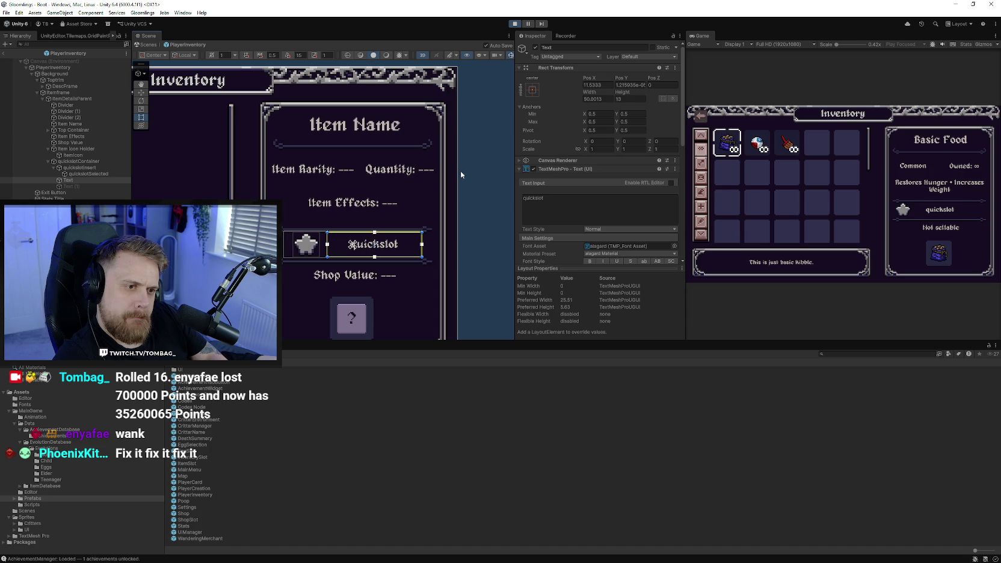
{"action": "left_click", "coordinate": [515, 24]}
{"action": "left_click", "coordinate": [516, 24]}
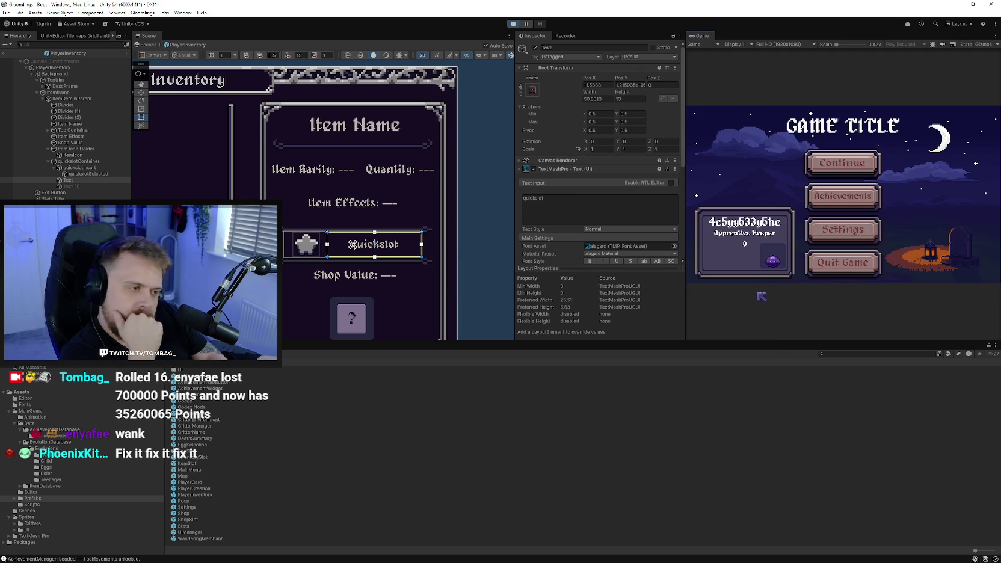
{"action": "left_click", "coordinate": [839, 163]}
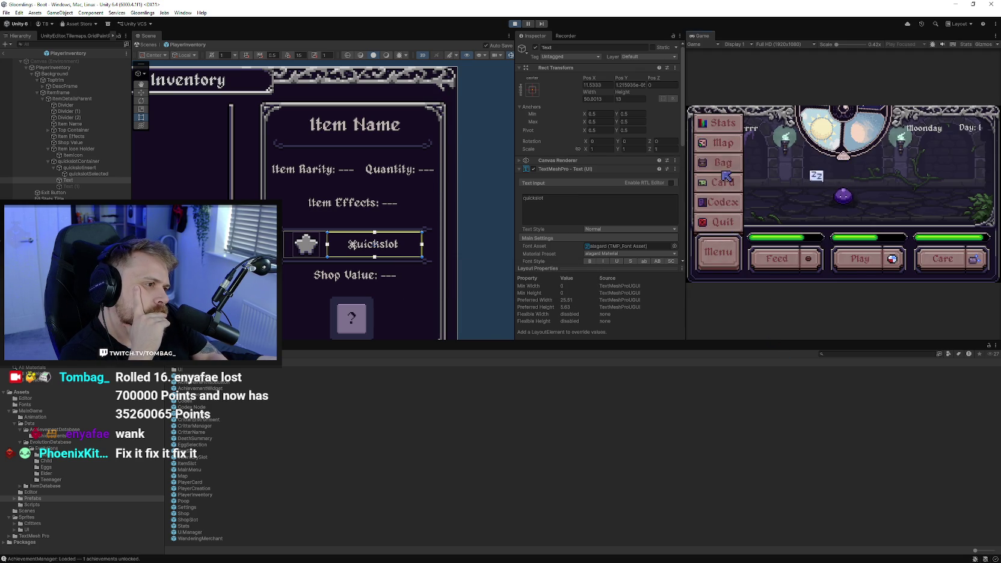
{"action": "left_click", "coordinate": [722, 172]}
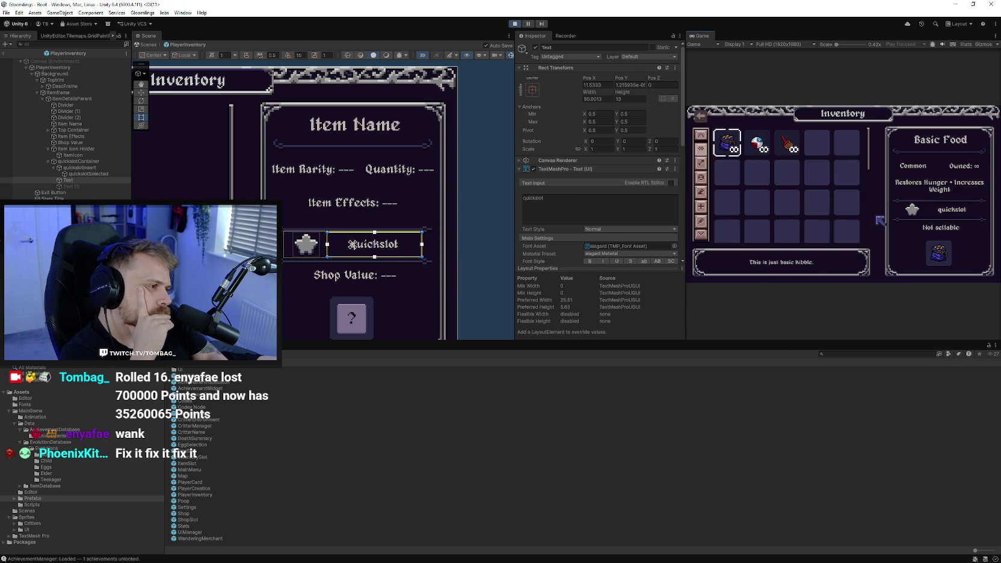
{"action": "scroll", "coordinate": [354, 247], "scroll_direction": "up", "scroll_amount": 2}
{"action": "scroll", "coordinate": [299, 255], "scroll_direction": "up", "scroll_amount": 5}
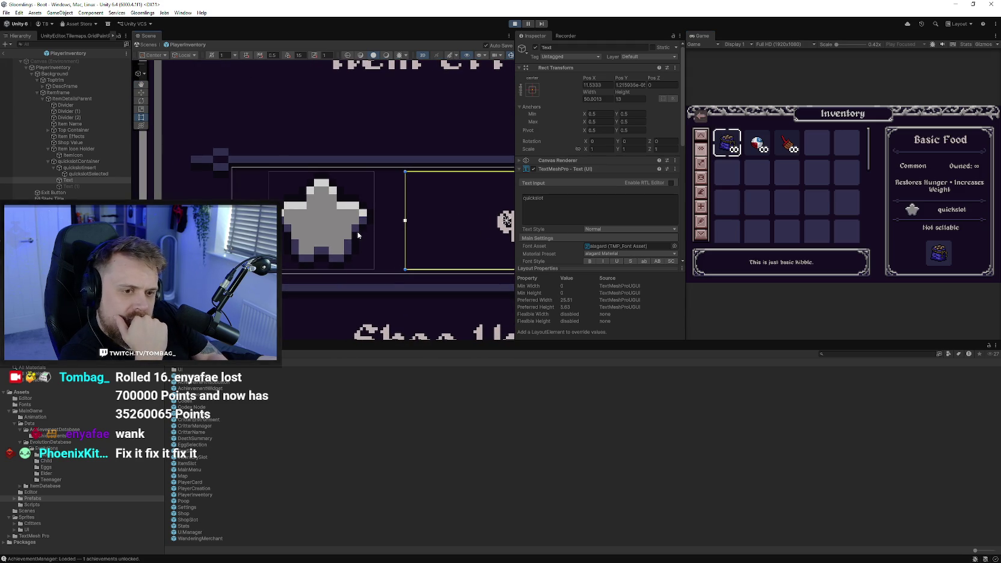
Exit Play mode and nudge the quickslotInsert star down to Pos Y -0.78
{"action": "key", "text": "ctrl+p"}
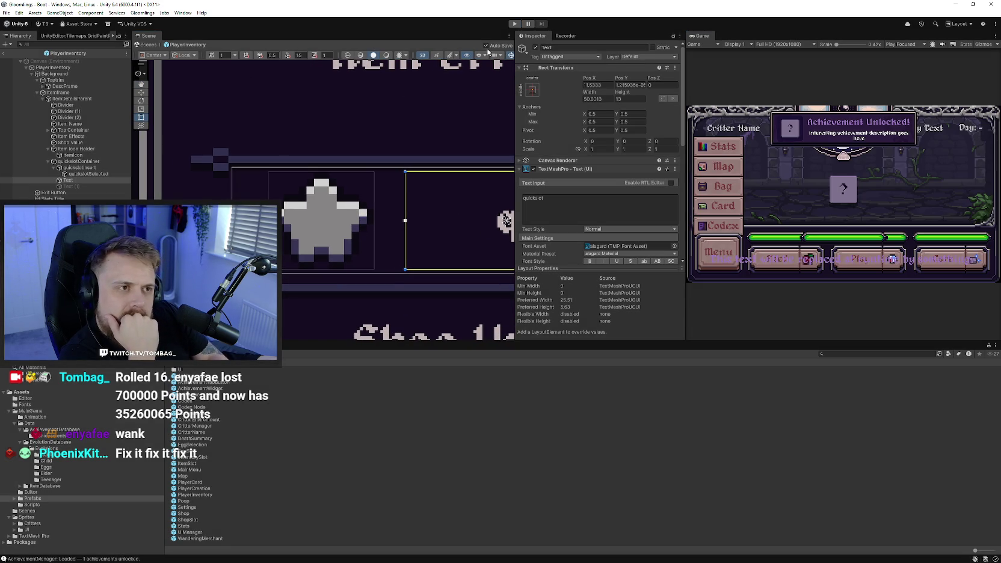
{"action": "left_click", "coordinate": [78, 162]}
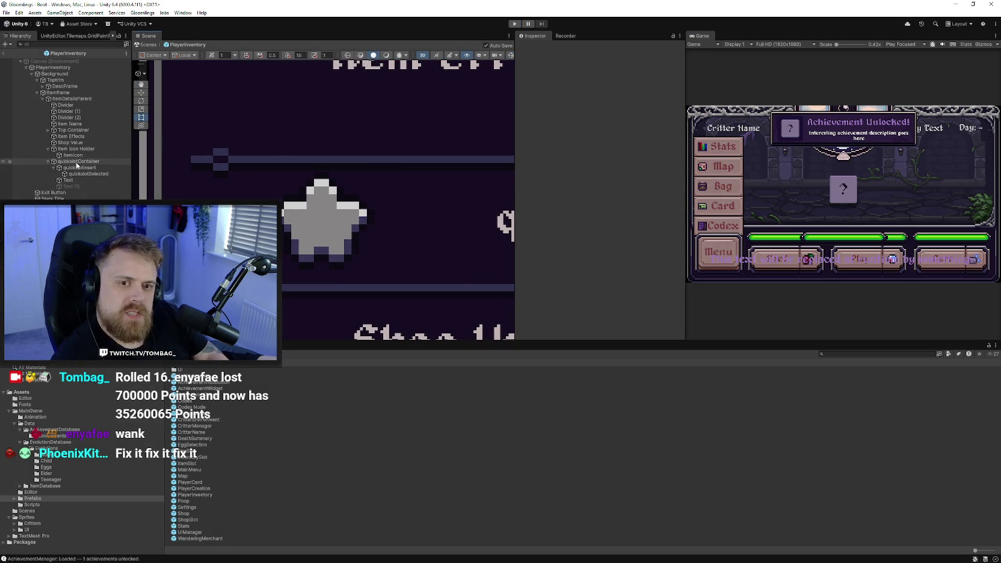
{"action": "left_click", "coordinate": [78, 168]}
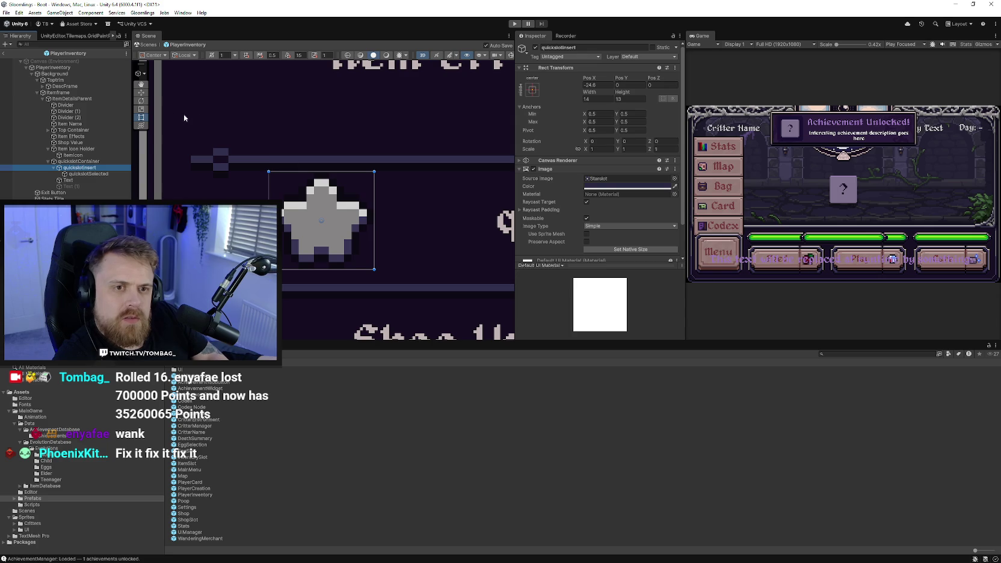
{"action": "left_click", "coordinate": [141, 93]}
{"action": "left_click_drag", "start_coordinate": [322, 194], "coordinate": [324, 201]}
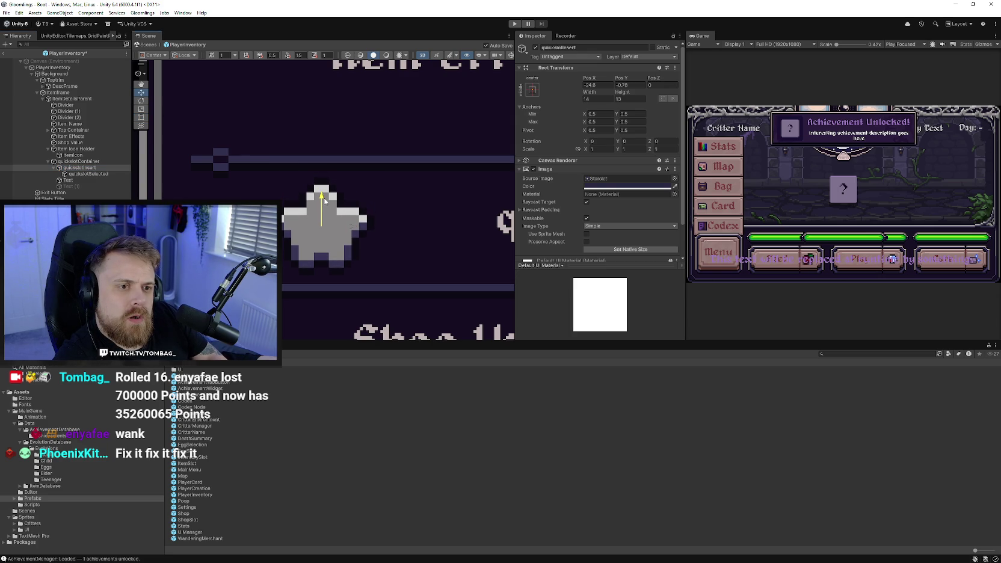
{"action": "scroll", "coordinate": [373, 233], "scroll_direction": "down", "scroll_amount": 5}
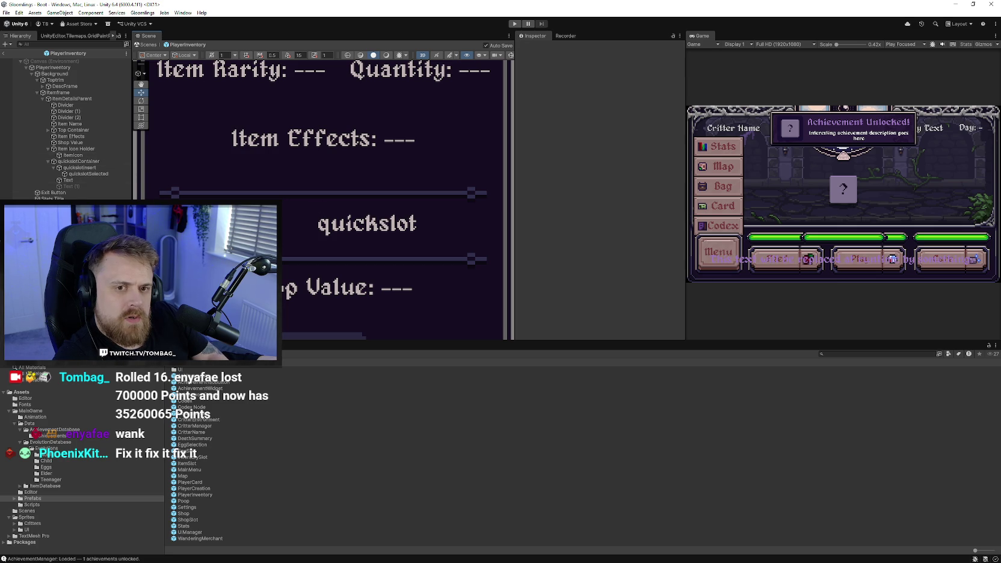
Change the quickslot label text to 'Quickslot' and start the game
{"action": "left_click", "coordinate": [69, 180]}
{"action": "double_click", "coordinate": [525, 199]}
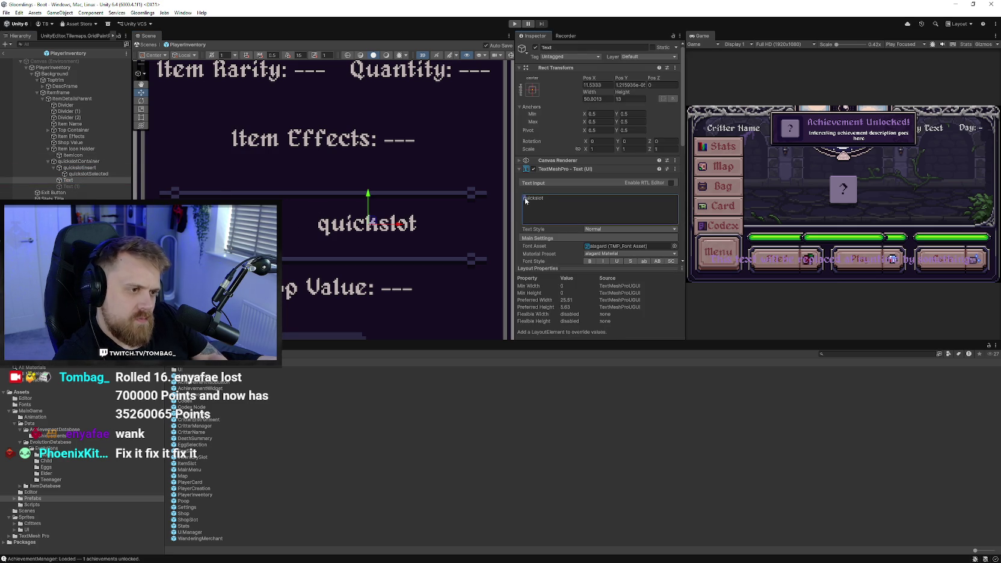
{"action": "type", "text": "Q"}
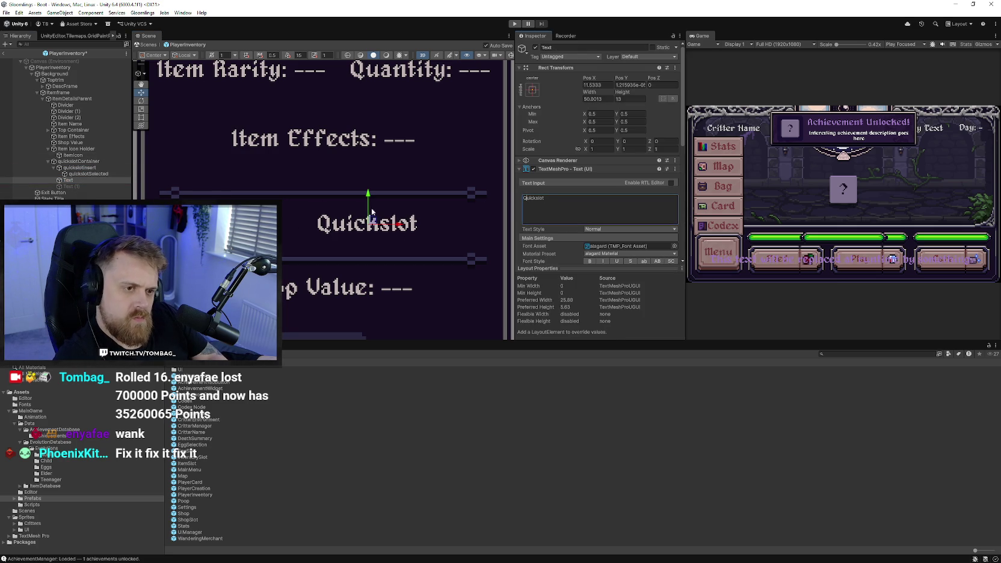
{"action": "left_click", "coordinate": [509, 25]}
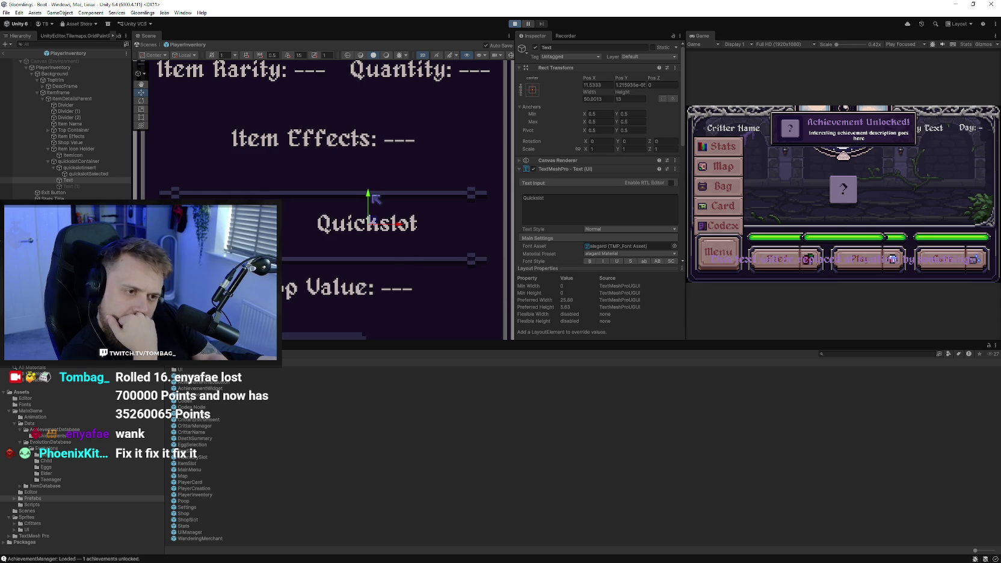
Exit Play mode and make the Quickslot text box taller with the Rect tool
{"action": "key", "text": "ctrl+p"}
{"action": "key", "text": "t"}
{"action": "left_click_drag", "start_coordinate": [418, 249], "coordinate": [420, 256]}
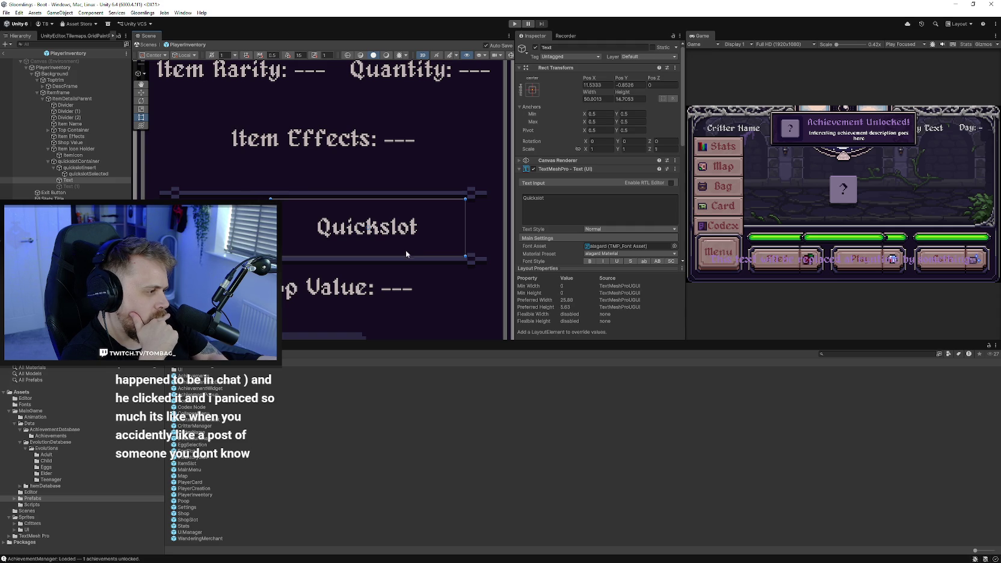
{"action": "scroll", "coordinate": [406, 254], "scroll_direction": "up", "scroll_amount": 2}
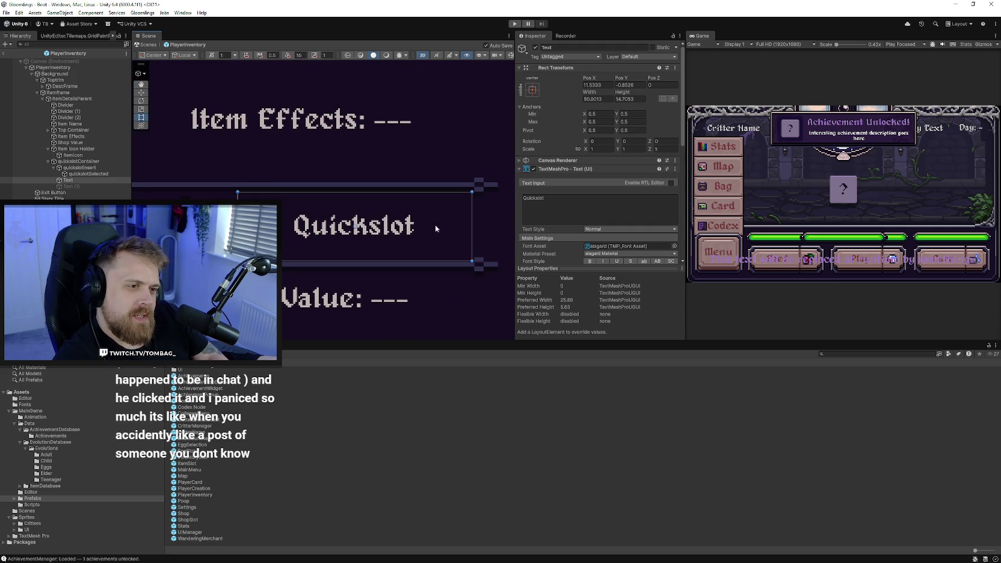
{"action": "scroll", "coordinate": [385, 254], "scroll_direction": "up", "scroll_amount": 3}
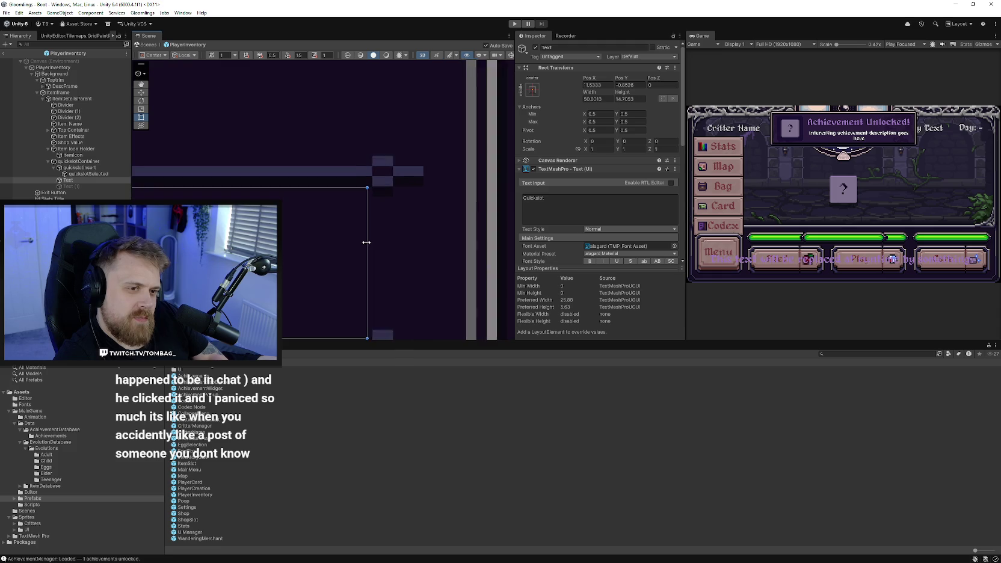
{"action": "scroll", "coordinate": [366, 243], "scroll_direction": "up", "scroll_amount": 2}
Adjust the Quickslot text box's edges to about 54.55 wide at X 9.09
{"action": "left_click_drag", "start_coordinate": [366, 240], "coordinate": [373, 241]}
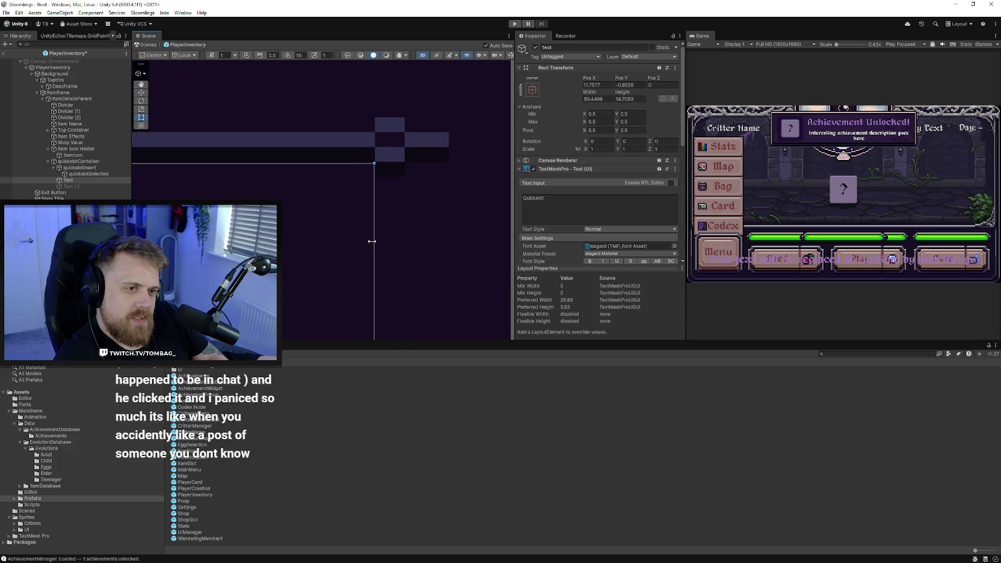
{"action": "scroll", "coordinate": [373, 241], "scroll_direction": "up", "scroll_amount": 2}
{"action": "left_click_drag", "start_coordinate": [265, 216], "coordinate": [265, 214]}
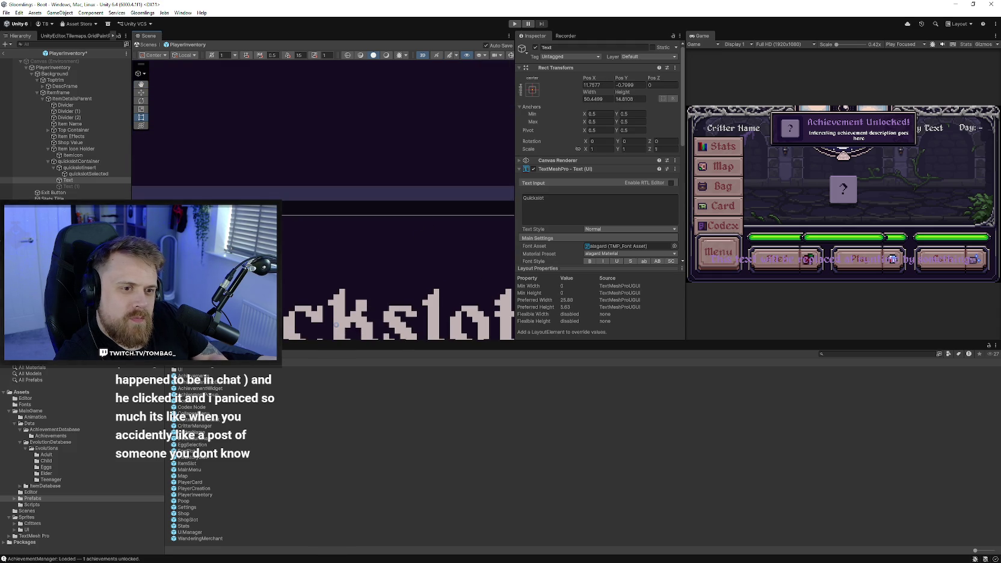
{"action": "left_click_drag", "start_coordinate": [334, 228], "coordinate": [334, 233]}
{"action": "scroll", "coordinate": [257, 191], "scroll_direction": "down", "scroll_amount": 4}
{"action": "scroll", "coordinate": [286, 219], "scroll_direction": "up", "scroll_amount": 3}
{"action": "left_click_drag", "start_coordinate": [293, 196], "coordinate": [268, 197]}
{"action": "scroll", "coordinate": [315, 216], "scroll_direction": "down", "scroll_amount": 2}
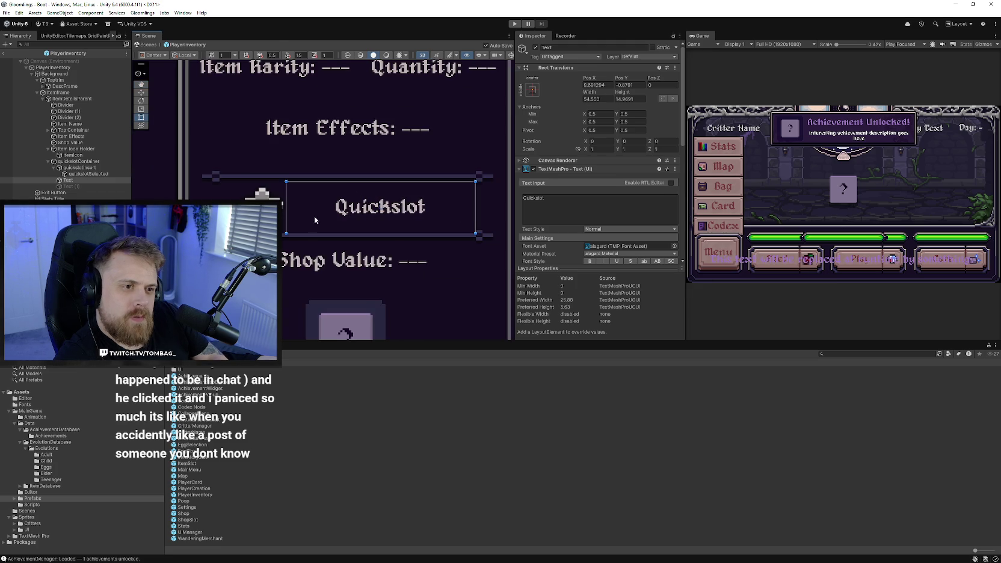
{"action": "scroll", "coordinate": [319, 223], "scroll_direction": "right", "scroll_amount": 2}
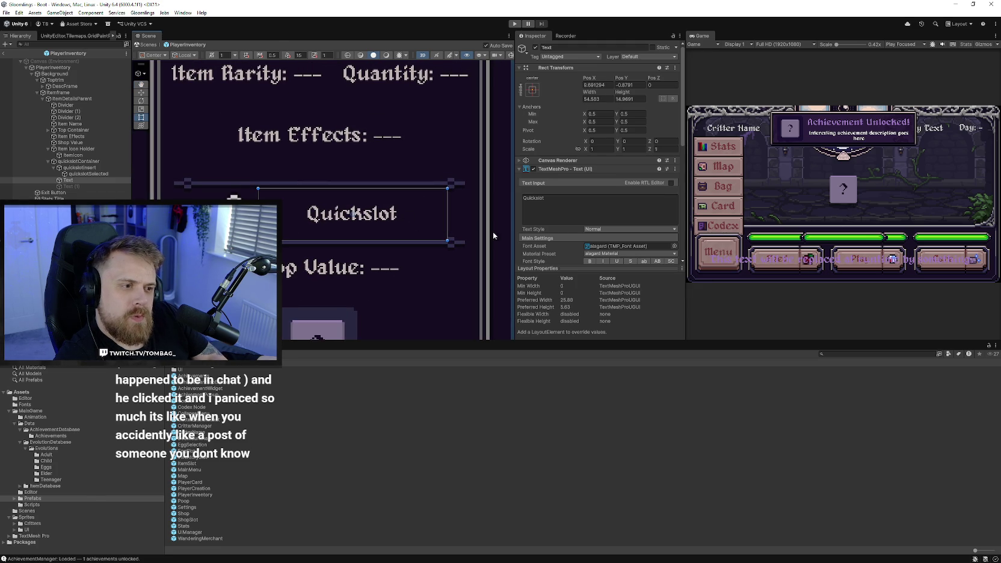
{"action": "scroll", "coordinate": [551, 231], "scroll_direction": "down", "scroll_amount": 5}
{"action": "scroll", "coordinate": [557, 225], "scroll_direction": "down", "scroll_amount": 1}
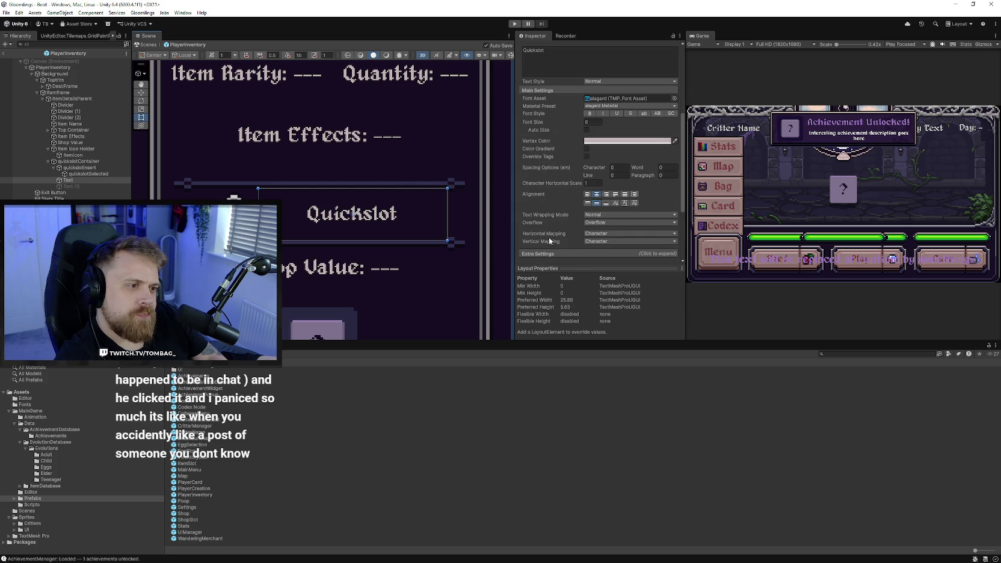
Activate Text (1) and move it to the right of the Quickslot label
{"action": "left_click", "coordinate": [82, 187]}
{"action": "scroll", "coordinate": [586, 221], "scroll_direction": "up", "scroll_amount": 2}
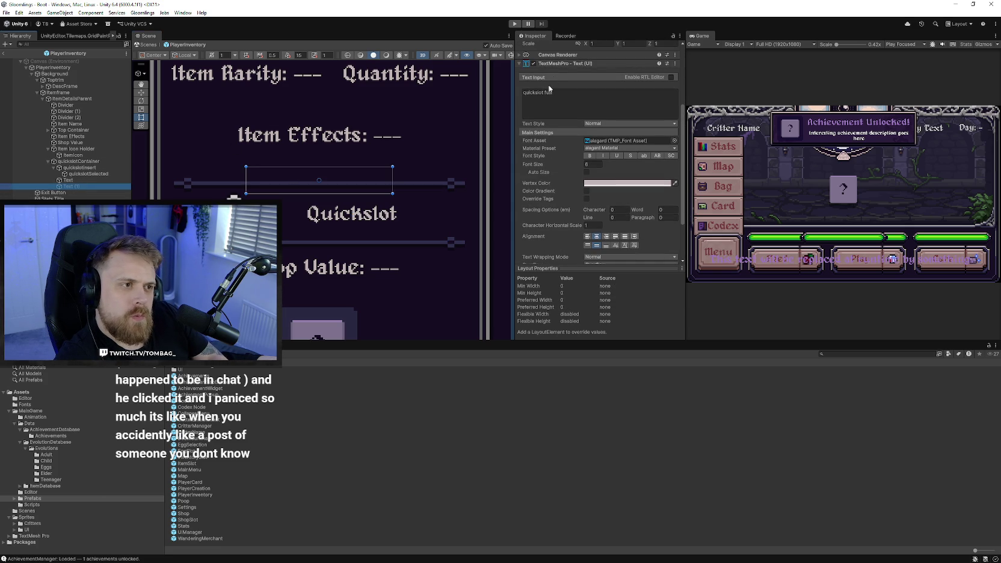
{"action": "left_click", "coordinate": [142, 93]}
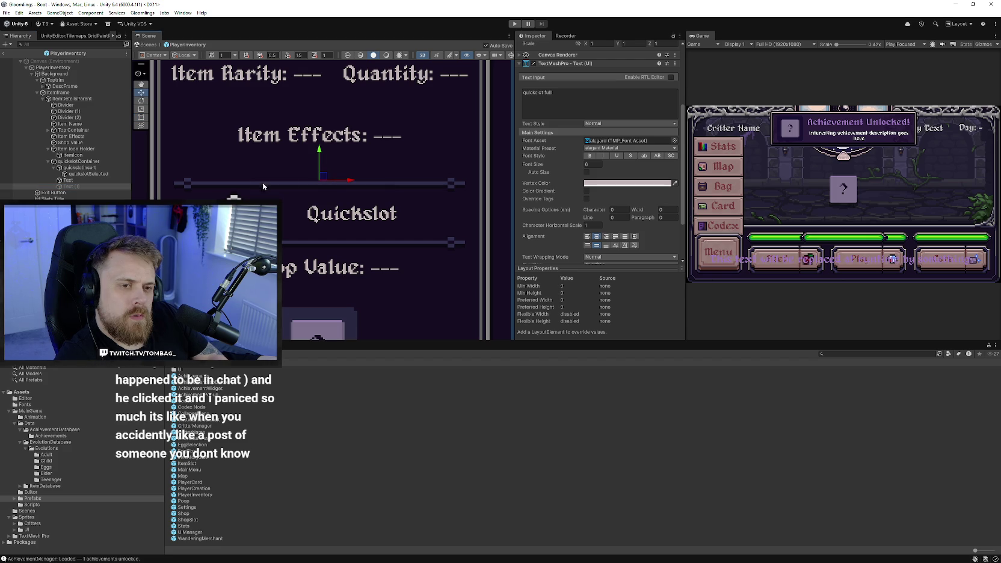
{"action": "scroll", "coordinate": [543, 88], "scroll_direction": "up", "scroll_amount": 5}
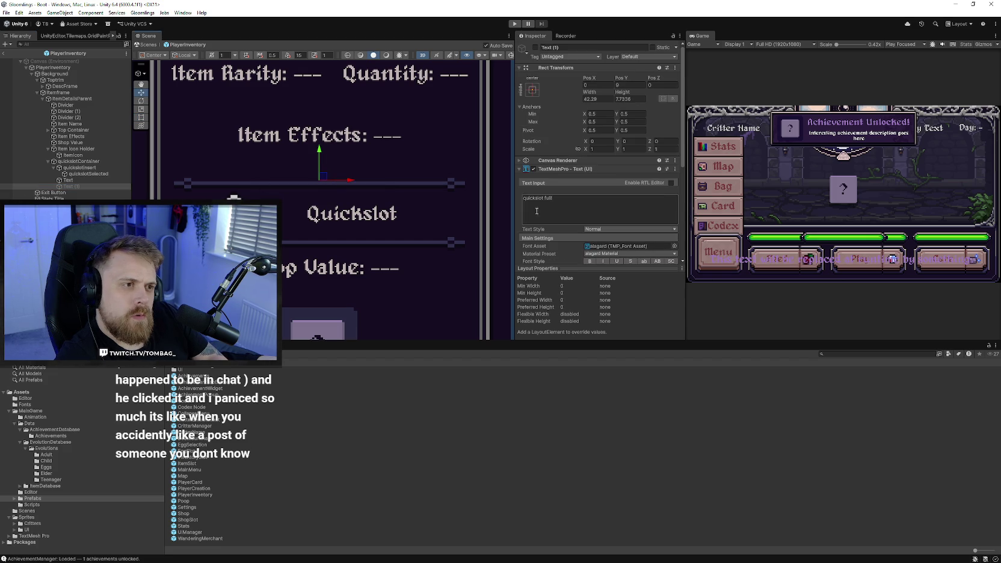
{"action": "left_click", "coordinate": [536, 48]}
{"action": "mouse_move", "coordinate": [323, 178]}
{"action": "left_mouse_down"}
{"action": "mouse_move", "coordinate": [374, 195]}
{"action": "mouse_move", "coordinate": [381, 213]}
{"action": "left_mouse_up"}
Capitalise the message to 'Quickslot full!' at X 16.6, then deactivate Text (1)
{"action": "left_click", "coordinate": [524, 199]}
{"action": "left_click", "coordinate": [523, 200]}
{"action": "key", "text": "Delete"}
{"action": "type", "text": "Q"}
{"action": "left_click_drag", "start_coordinate": [382, 186], "coordinate": [380, 186]}
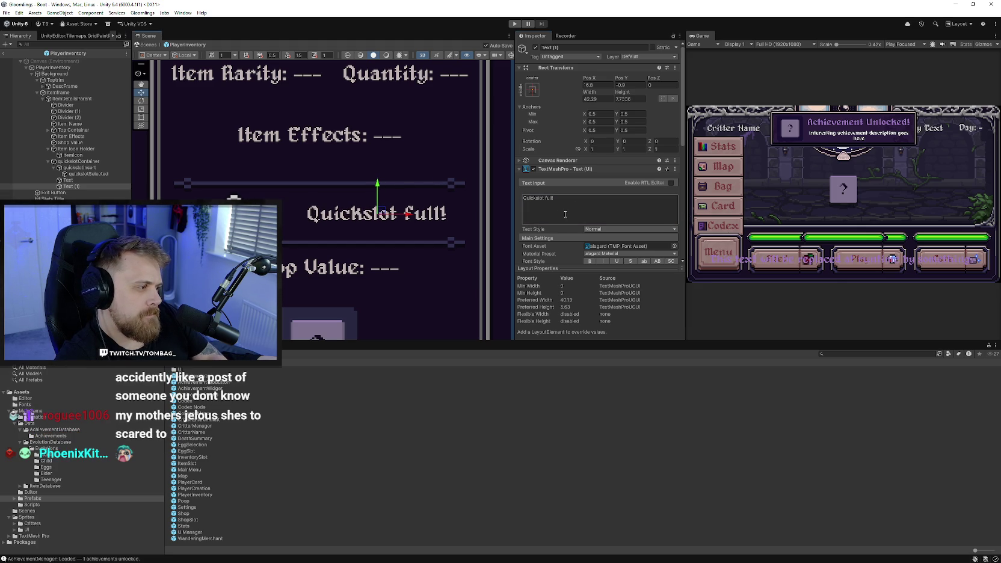
{"action": "left_click", "coordinate": [536, 47]}
Play the game, open the Inventory and select Basic Food to check its star and Quickslot row
{"action": "left_click", "coordinate": [515, 24]}
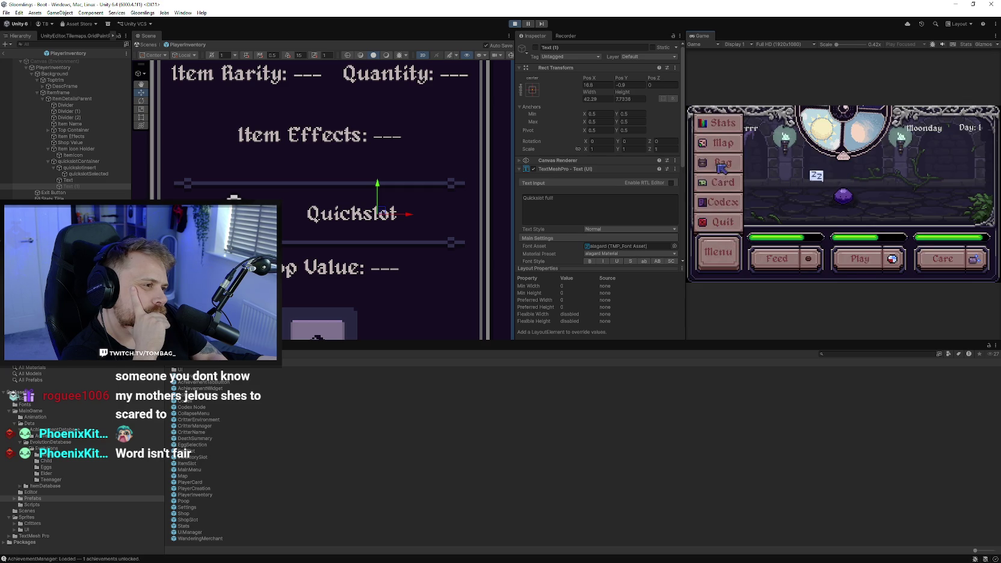
{"action": "left_click", "coordinate": [734, 257]}
{"action": "left_click", "coordinate": [728, 145]}
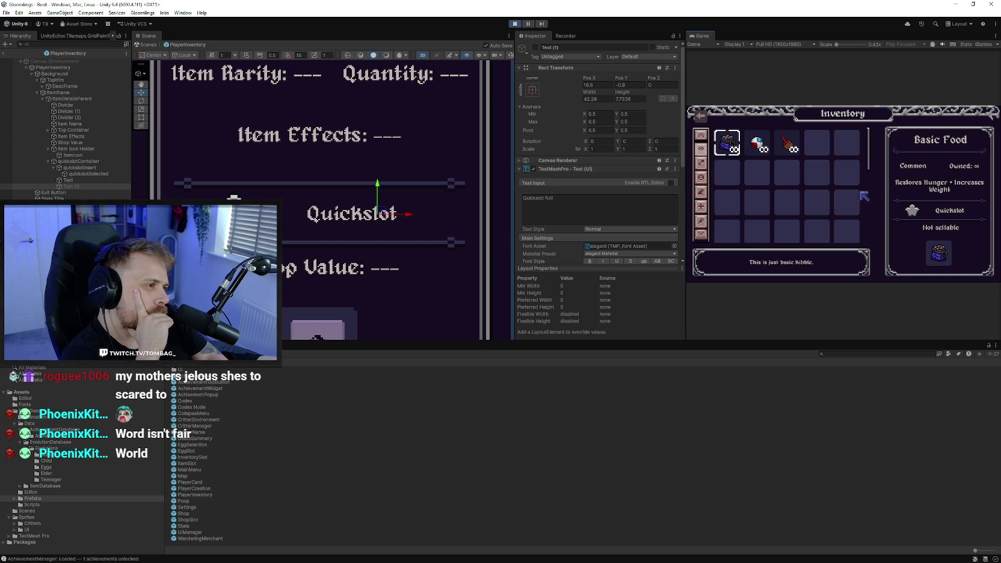
{"action": "scroll", "coordinate": [867, 150], "scroll_direction": "down", "scroll_amount": 2}
{"action": "scroll", "coordinate": [870, 188], "scroll_direction": "up", "scroll_amount": 2}
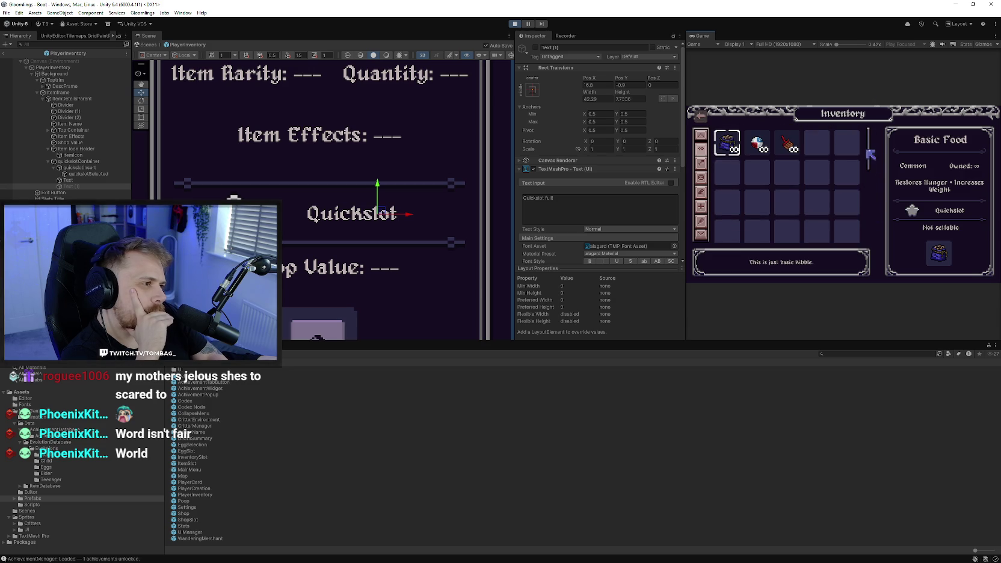
{"action": "scroll", "coordinate": [870, 168], "scroll_direction": "down", "scroll_amount": 2}
{"action": "scroll", "coordinate": [872, 156], "scroll_direction": "up", "scroll_amount": 2}
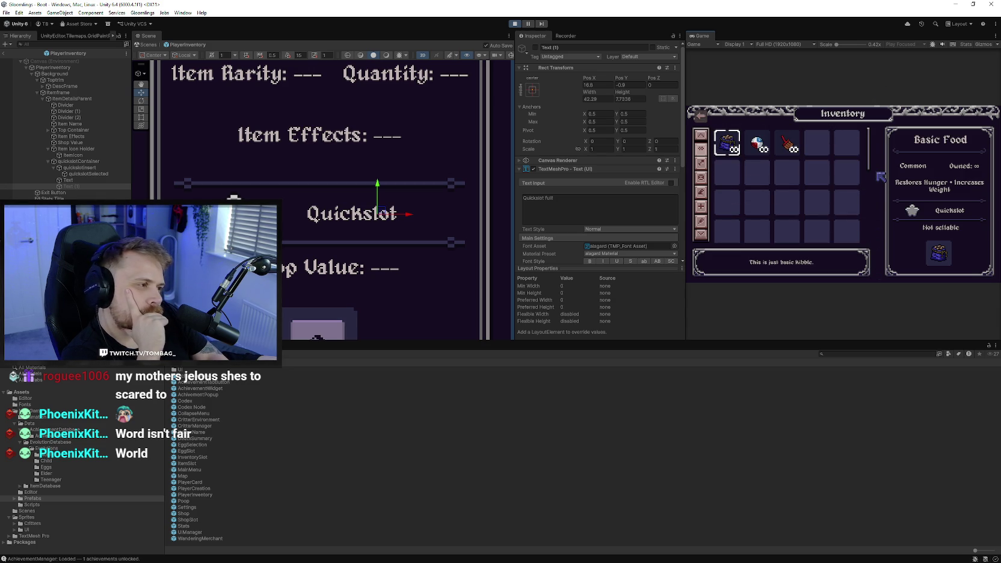
{"action": "scroll", "coordinate": [394, 233], "scroll_direction": "down", "scroll_amount": 2}
{"action": "mouse_move", "coordinate": [395, 291]}
{"action": "left_mouse_down"}
{"action": "mouse_move", "coordinate": [395, 233]}
{"action": "mouse_move", "coordinate": [374, 215]}
{"action": "left_mouse_up"}
{"action": "left_click", "coordinate": [380, 222]}
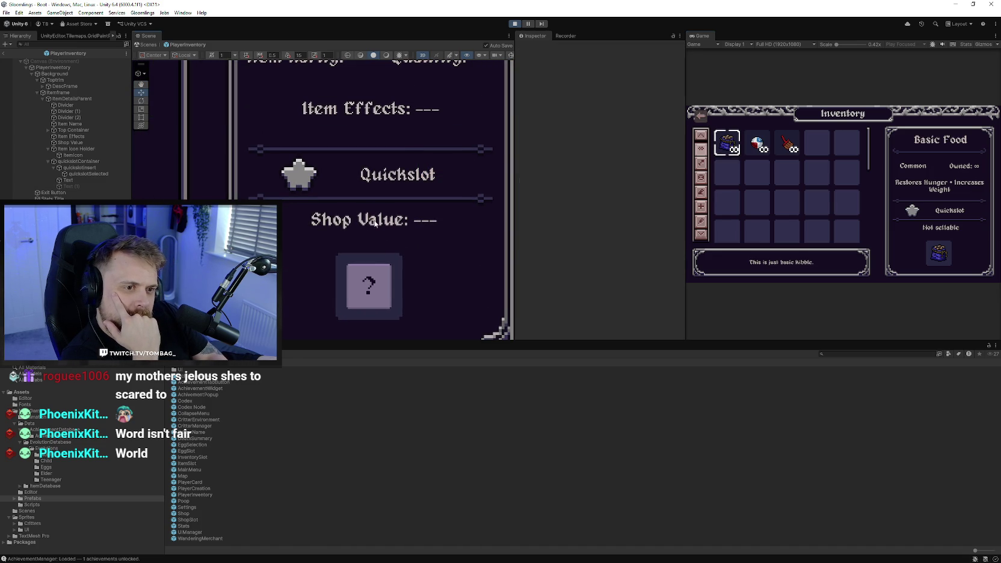
Widen the Shop Value text box on both the right and left sides
{"action": "key", "text": "t"}
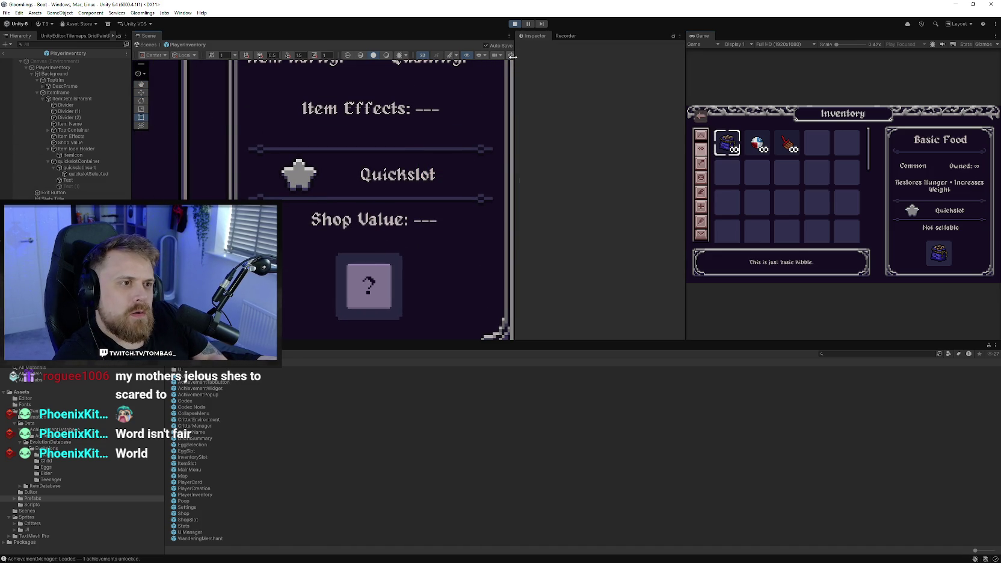
{"action": "left_click", "coordinate": [366, 218]}
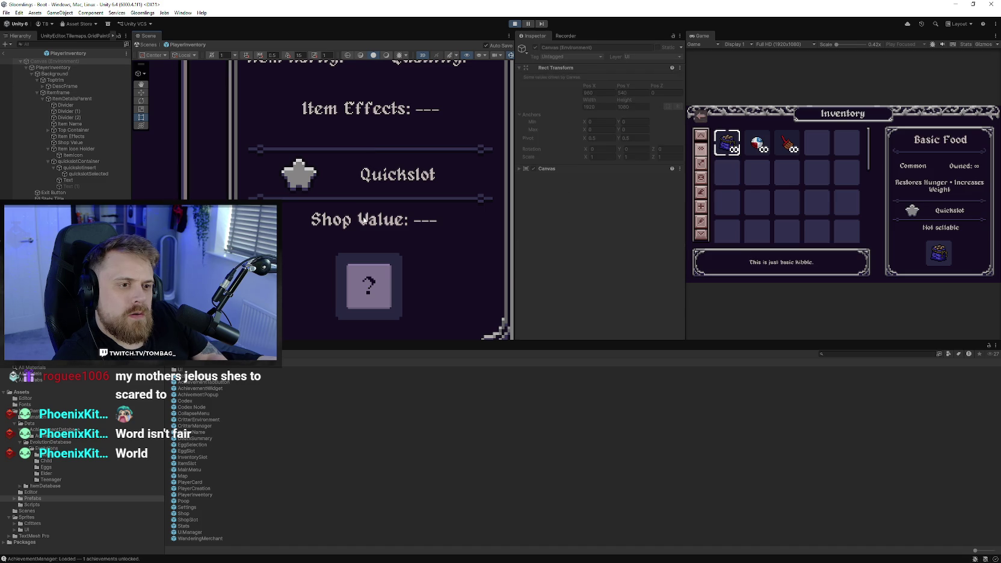
{"action": "mouse_move", "coordinate": [453, 225]}
{"action": "left_mouse_down"}
{"action": "mouse_move", "coordinate": [423, 228]}
{"action": "mouse_move", "coordinate": [475, 215]}
{"action": "left_mouse_up"}
{"action": "scroll", "coordinate": [330, 220], "scroll_direction": "up", "scroll_amount": 4}
{"action": "left_click_drag", "start_coordinate": [330, 219], "coordinate": [304, 221]}
{"action": "left_click_drag", "start_coordinate": [304, 221], "coordinate": [305, 222]}
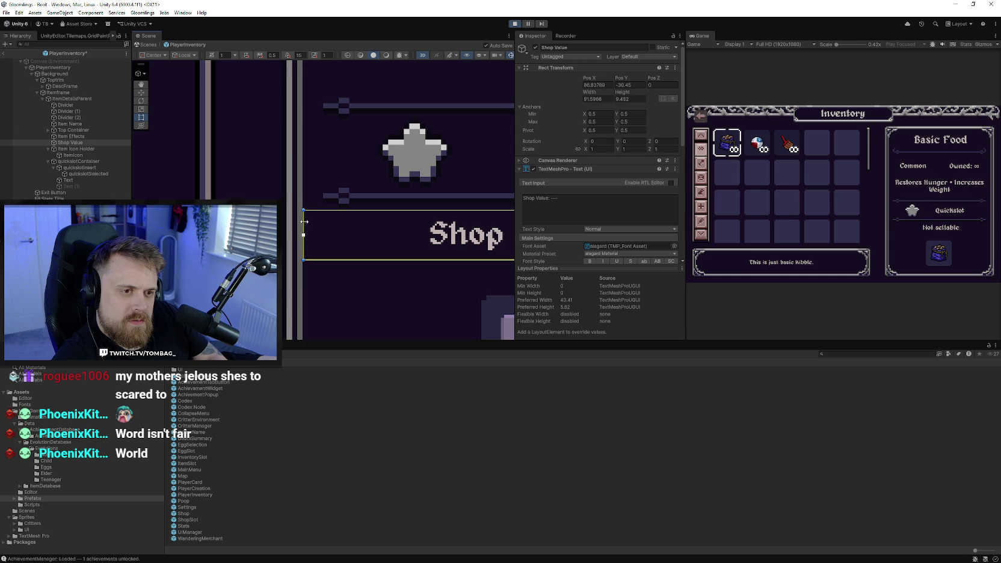
{"action": "scroll", "coordinate": [417, 241], "scroll_direction": "down", "scroll_amount": 8}
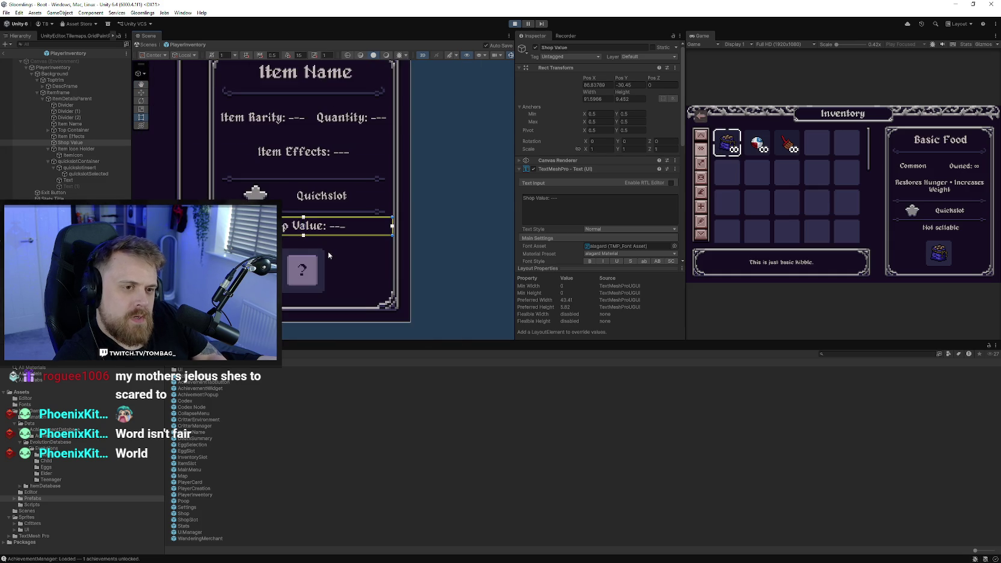
Adjust the Item Effects text box's bottom, right and left edges
{"action": "left_click", "coordinate": [327, 171]}
{"action": "key", "text": "f"}
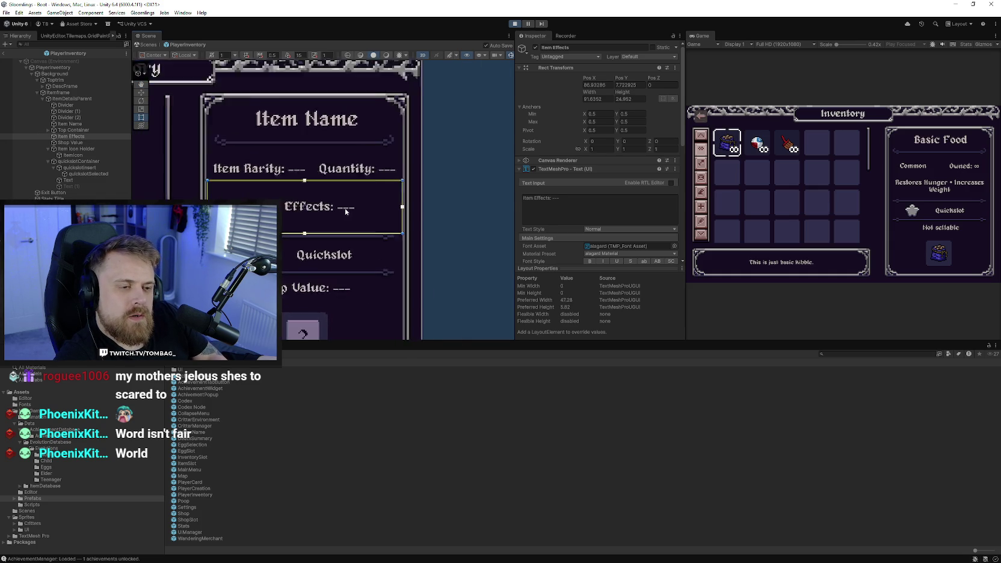
{"action": "scroll", "coordinate": [385, 219], "scroll_direction": "up", "scroll_amount": 3}
{"action": "left_click_drag", "start_coordinate": [426, 264], "coordinate": [426, 262]}
{"action": "scroll", "coordinate": [422, 224], "scroll_direction": "up", "scroll_amount": 2}
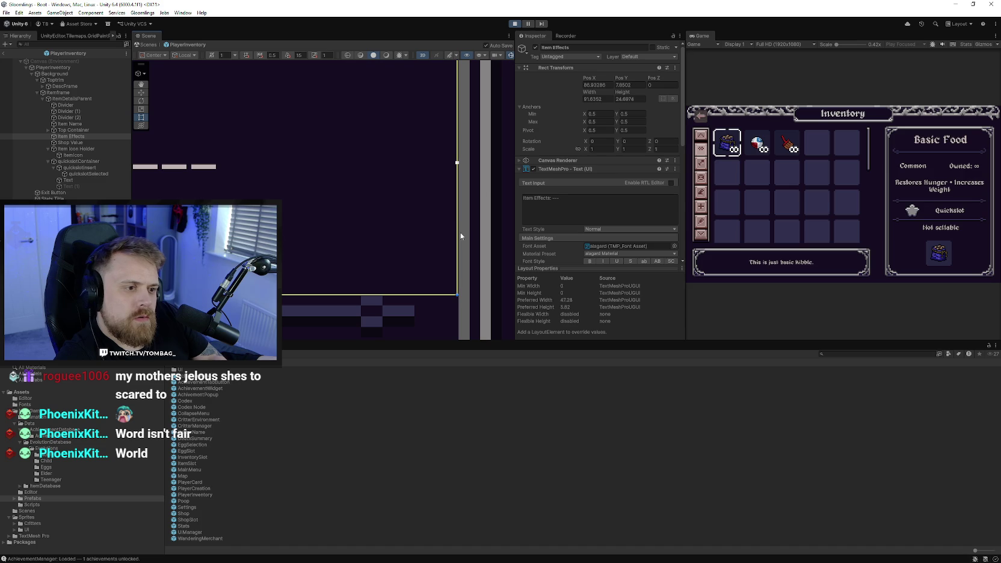
{"action": "left_click_drag", "start_coordinate": [458, 233], "coordinate": [458, 233]}
{"action": "scroll", "coordinate": [221, 162], "scroll_direction": "down", "scroll_amount": 3}
{"action": "scroll", "coordinate": [376, 203], "scroll_direction": "up", "scroll_amount": 5}
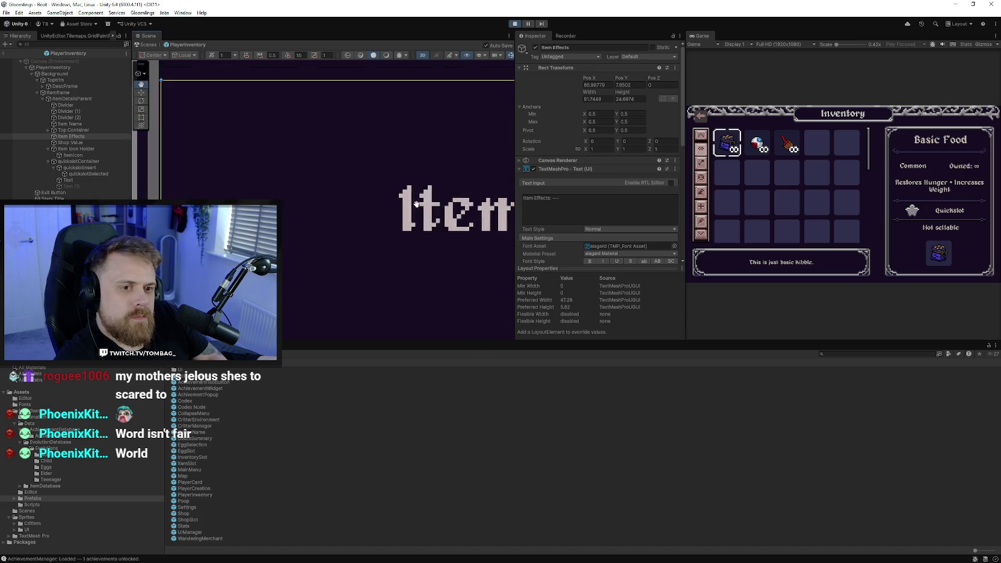
{"action": "left_click_drag", "start_coordinate": [361, 199], "coordinate": [360, 197]}
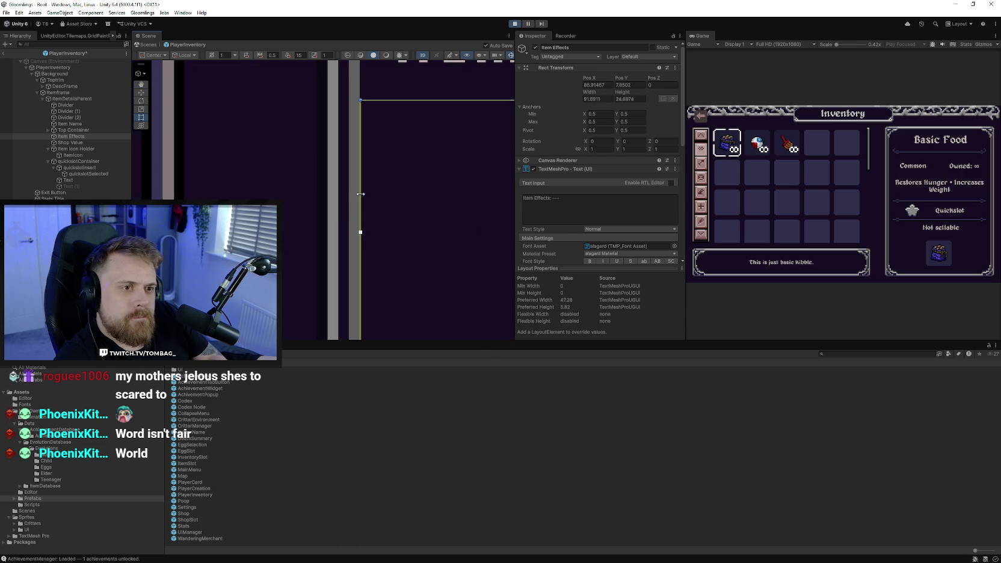
Resize the Top Container's left and right edges for the rarity and quantity row
{"action": "left_click", "coordinate": [397, 161]}
{"action": "scroll", "coordinate": [313, 171], "scroll_direction": "up", "scroll_amount": 2}
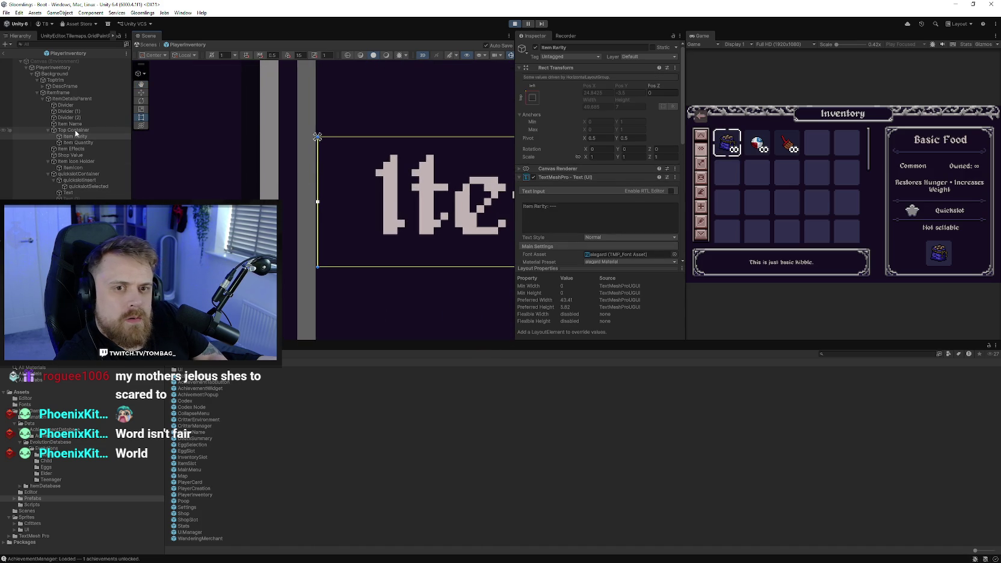
{"action": "left_click", "coordinate": [124, 130]}
{"action": "left_click_drag", "start_coordinate": [316, 157], "coordinate": [315, 157]}
{"action": "left_click_drag", "start_coordinate": [462, 189], "coordinate": [206, 193]}
{"action": "scroll", "coordinate": [329, 197], "scroll_direction": "up", "scroll_amount": 2}
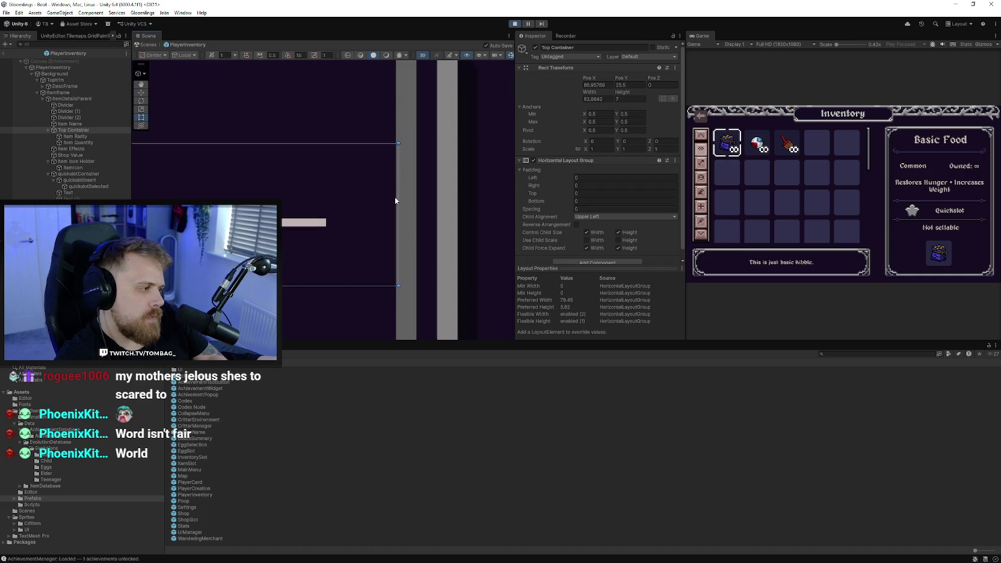
{"action": "scroll", "coordinate": [367, 167], "scroll_direction": "up", "scroll_amount": 1}
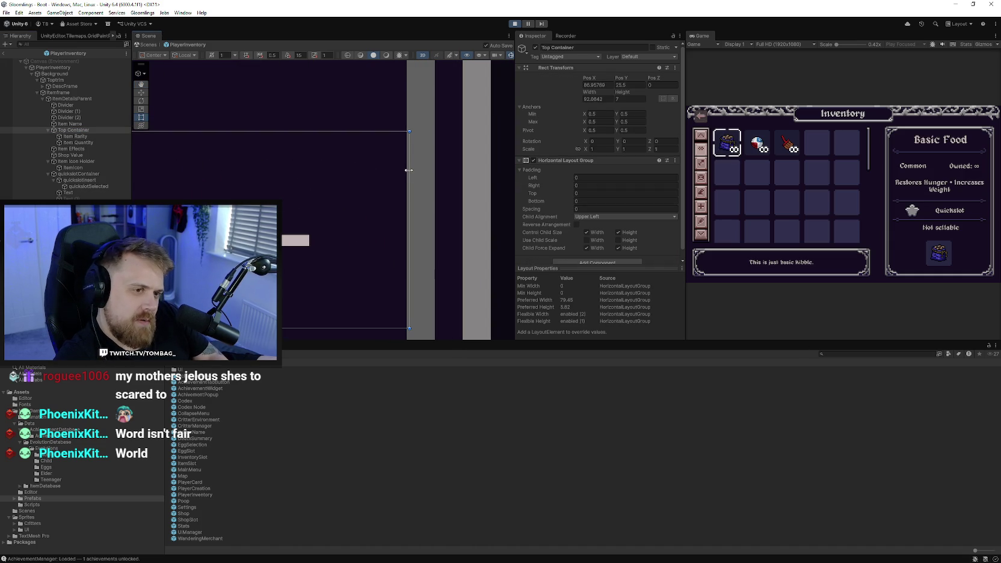
{"action": "left_click_drag", "start_coordinate": [407, 171], "coordinate": [406, 170]}
Resize the Item Name text box to about 83.8 wide and 15.1 tall
{"action": "scroll", "coordinate": [233, 160], "scroll_direction": "down", "scroll_amount": 3}
{"action": "scroll", "coordinate": [316, 191], "scroll_direction": "up", "scroll_amount": 5}
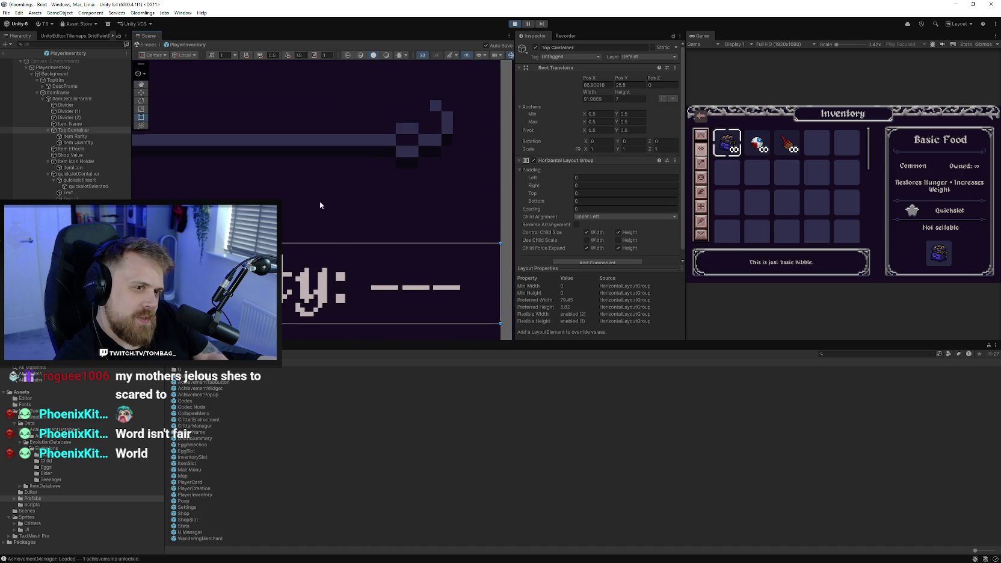
{"action": "left_click_drag", "start_coordinate": [350, 229], "coordinate": [415, 266]}
{"action": "left_click", "coordinate": [419, 178]}
{"action": "scroll", "coordinate": [349, 160], "scroll_direction": "up", "scroll_amount": 3}
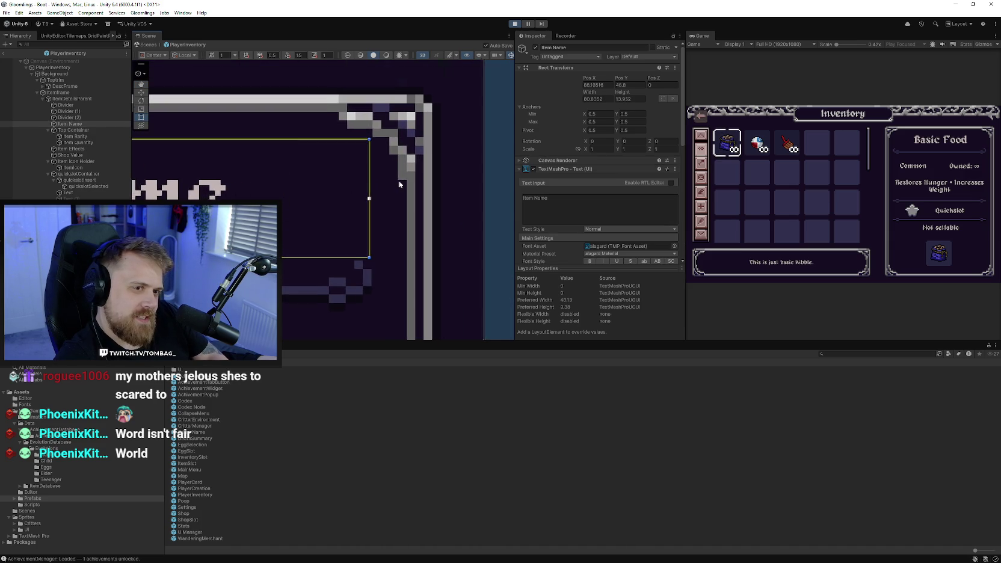
{"action": "scroll", "coordinate": [349, 160], "scroll_direction": "down", "scroll_amount": 3}
{"action": "scroll", "coordinate": [325, 180], "scroll_direction": "up", "scroll_amount": 3}
{"action": "left_click_drag", "start_coordinate": [331, 164], "coordinate": [331, 151]}
{"action": "scroll", "coordinate": [346, 187], "scroll_direction": "right", "scroll_amount": 10}
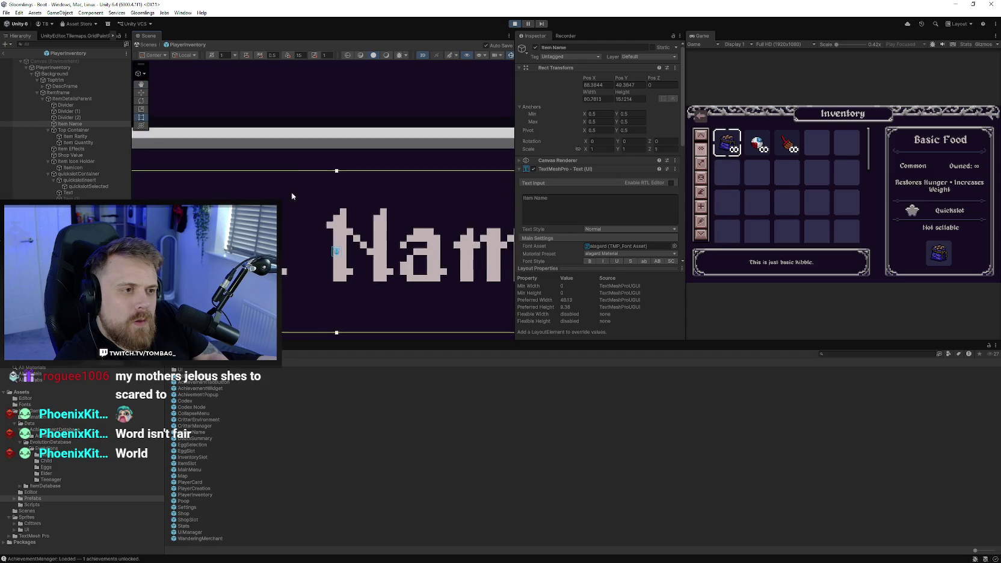
{"action": "scroll", "coordinate": [240, 195], "scroll_direction": "left", "scroll_amount": 10}
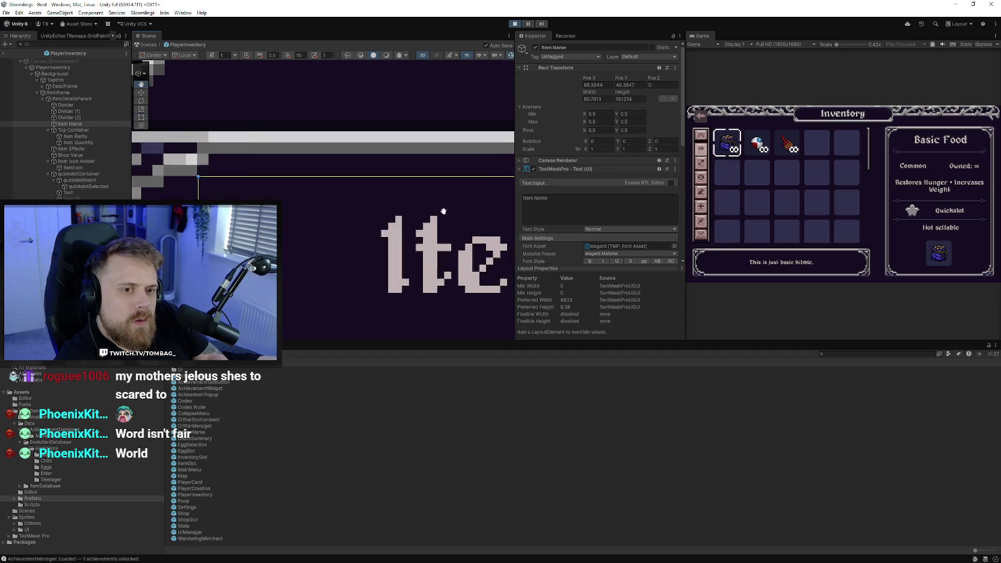
{"action": "left_click_drag", "start_coordinate": [239, 196], "coordinate": [207, 195]}
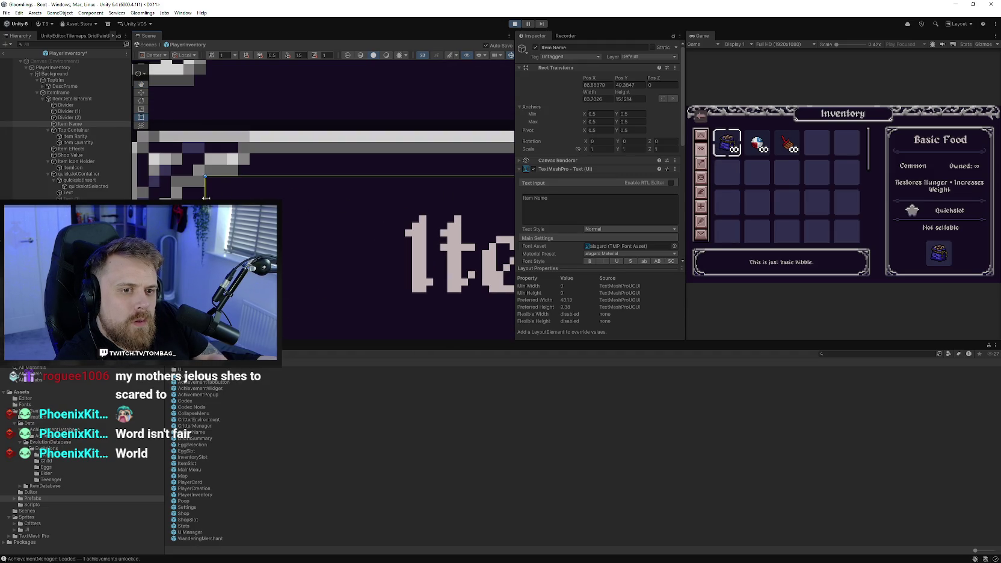
{"action": "scroll", "coordinate": [352, 260], "scroll_direction": "down", "scroll_amount": 3}
{"action": "scroll", "coordinate": [352, 260], "scroll_direction": "down", "scroll_amount": 4}
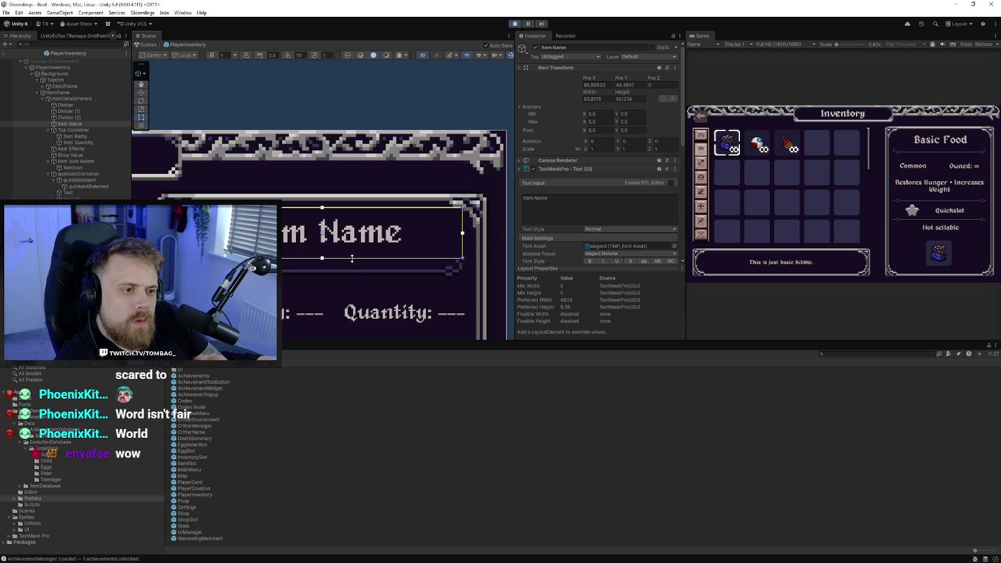
{"action": "scroll", "coordinate": [355, 272], "scroll_direction": "down", "scroll_amount": 3}
{"action": "scroll", "coordinate": [353, 303], "scroll_direction": "down", "scroll_amount": 2}
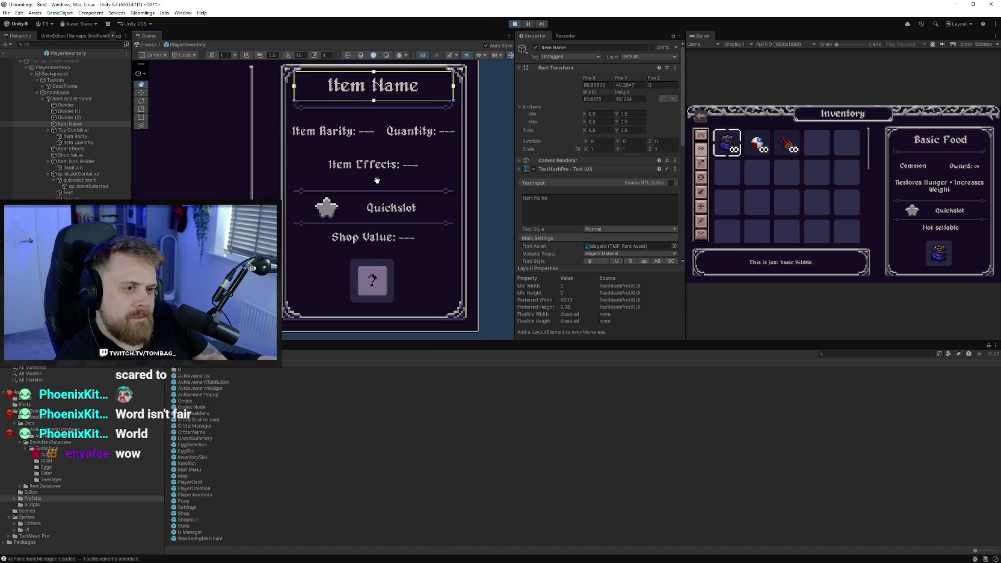
{"action": "left_click", "coordinate": [483, 206]}
{"action": "scroll", "coordinate": [338, 237], "scroll_direction": "down", "scroll_amount": 3}
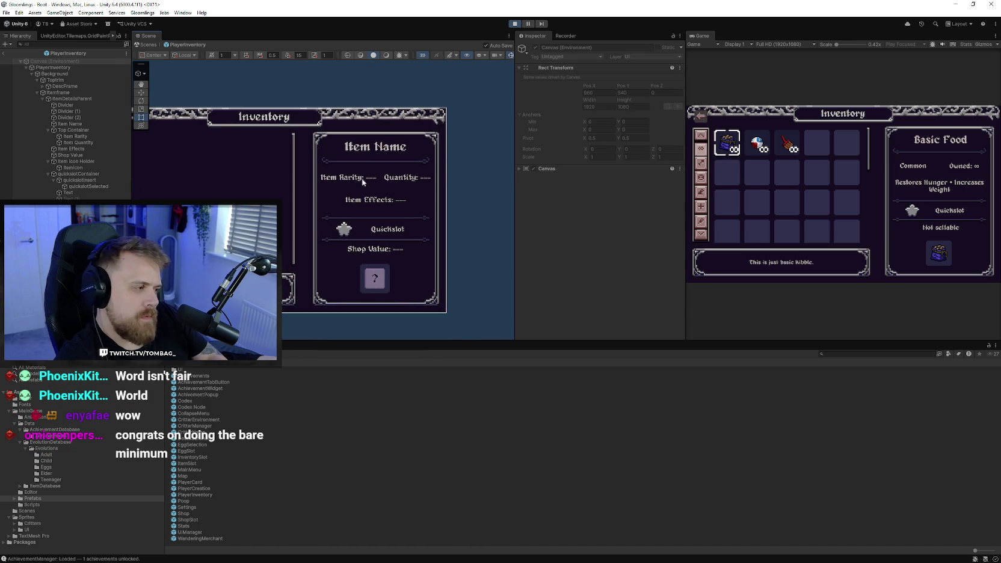
Play-test the inventory's Basic Food details, then exit Play mode
{"action": "left_click", "coordinate": [513, 24]}
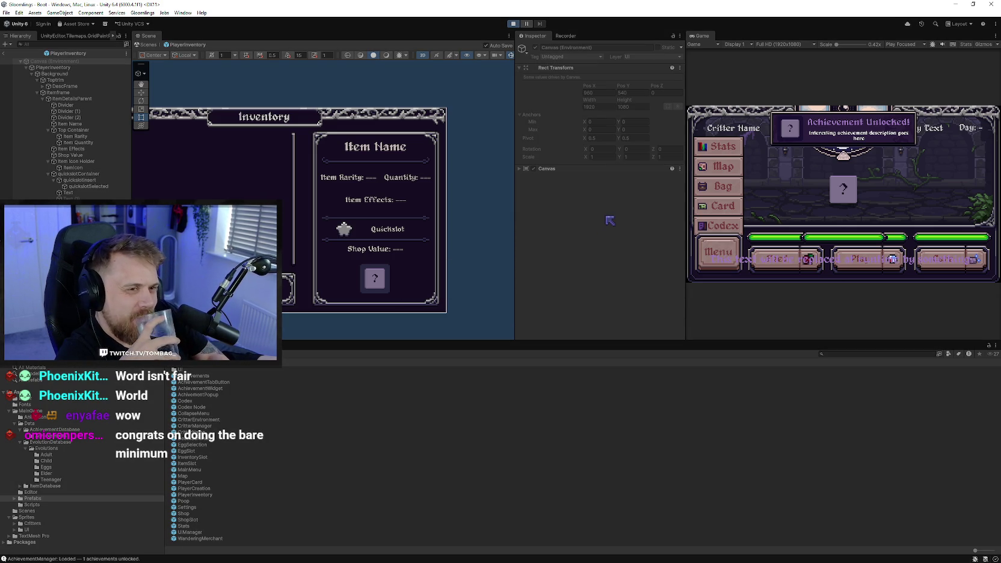
{"action": "left_click", "coordinate": [836, 170]}
{"action": "left_click", "coordinate": [719, 253]}
{"action": "left_click", "coordinate": [730, 165]}
{"action": "left_click", "coordinate": [729, 148]}
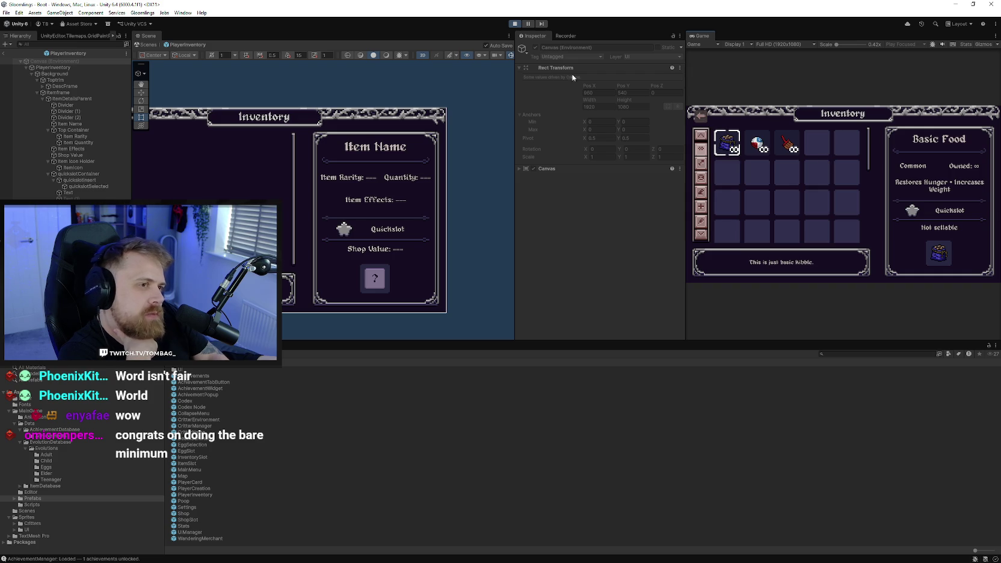
{"action": "left_click", "coordinate": [514, 24]}
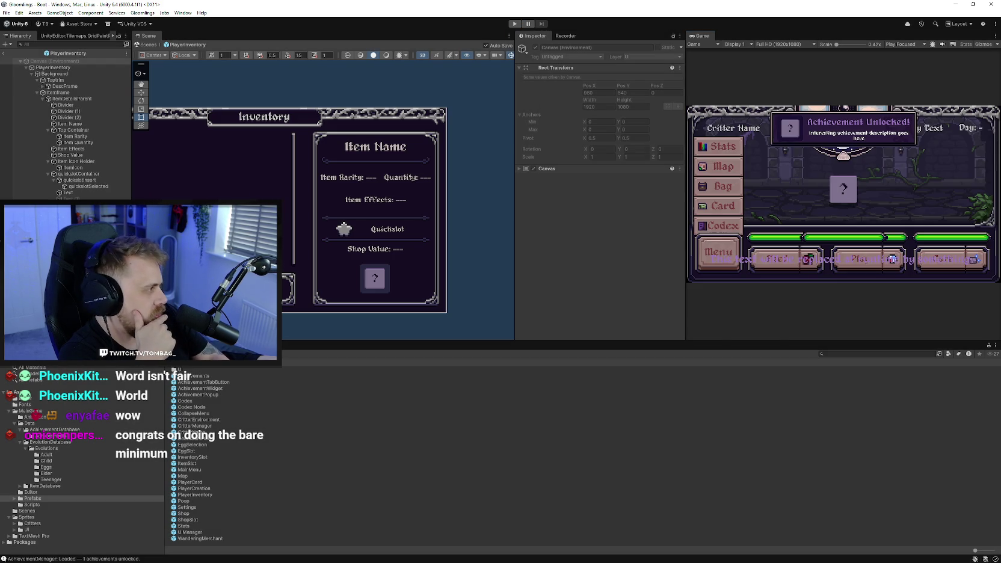
Switch to InventoryUI.ase in Aseprite and show the inventory panel mockup
{"action": "key", "text": "alt+Tab"}
{"action": "scroll", "coordinate": [399, 233], "scroll_direction": "down", "scroll_amount": 3}
{"action": "scroll", "coordinate": [399, 233], "scroll_direction": "up", "scroll_amount": 3}
{"action": "scroll", "coordinate": [399, 232], "scroll_direction": "up", "scroll_amount": 2}
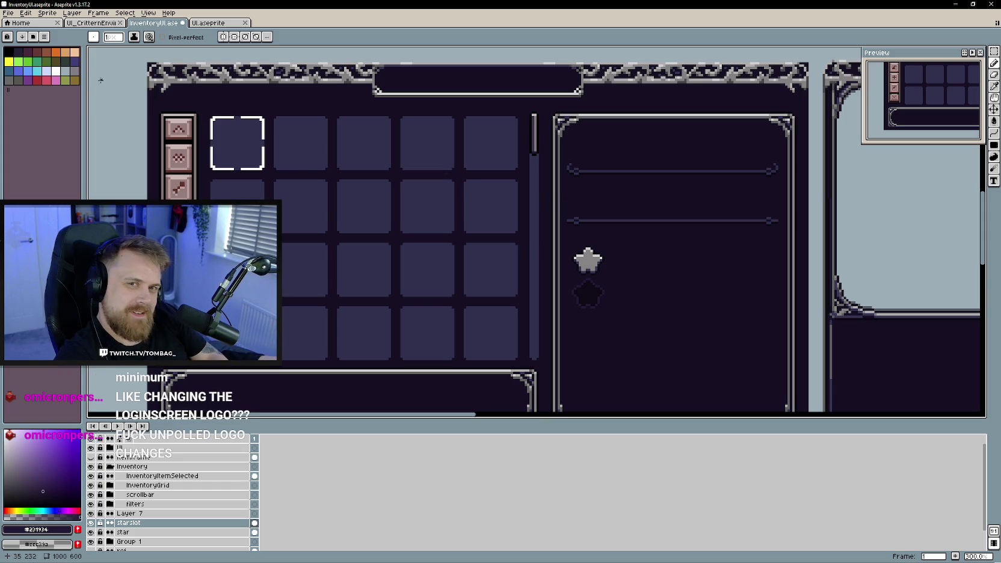
Expand the scrollbar group and toggle the scrollbarslot layer's visibility to check it
{"action": "left_click", "coordinate": [161, 495]}
{"action": "left_click", "coordinate": [92, 495]}
{"action": "left_click", "coordinate": [91, 495]}
{"action": "left_click", "coordinate": [110, 495]}
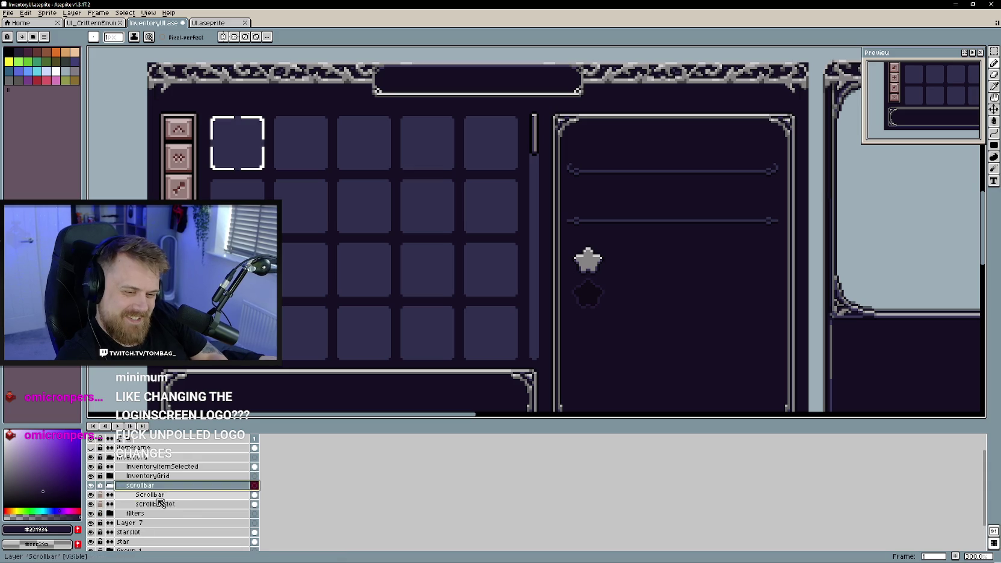
{"action": "left_click", "coordinate": [99, 504]}
{"action": "left_click", "coordinate": [91, 505]}
{"action": "left_click", "coordinate": [91, 504]}
{"action": "left_click", "coordinate": [91, 504]}
{"action": "left_click", "coordinate": [91, 504]}
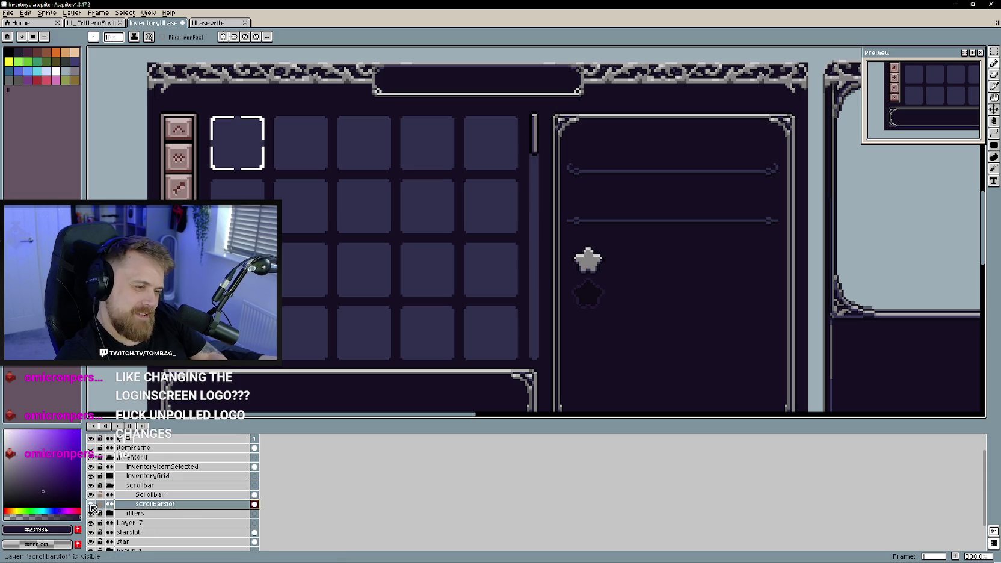
{"action": "left_click", "coordinate": [90, 504]}
{"action": "left_click", "coordinate": [91, 505]}
{"action": "left_click", "coordinate": [91, 504]}
{"action": "left_click", "coordinate": [91, 504]}
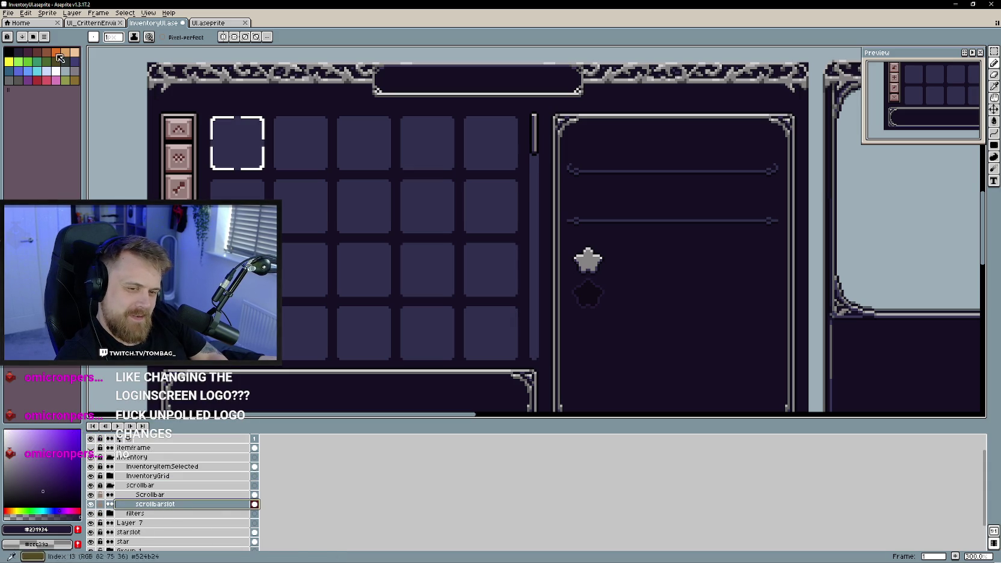
Start a sprite sheet export limited to the scrollbarslot layer
{"action": "left_click", "coordinate": [13, 13]}
{"action": "mouse_move", "coordinate": [42, 95]}
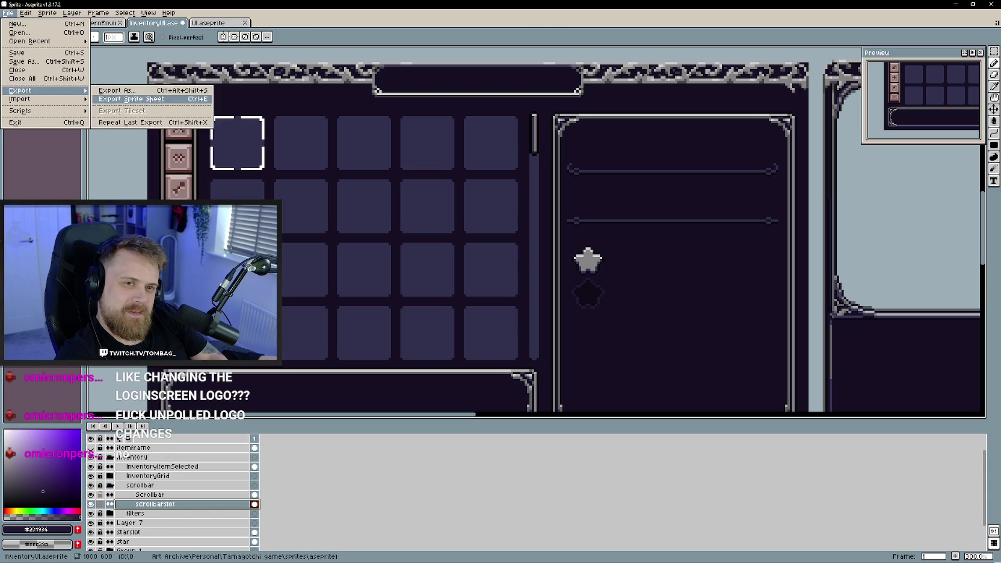
{"action": "left_click", "coordinate": [152, 100]}
{"action": "left_click", "coordinate": [485, 271]}
{"action": "left_click", "coordinate": [463, 303]}
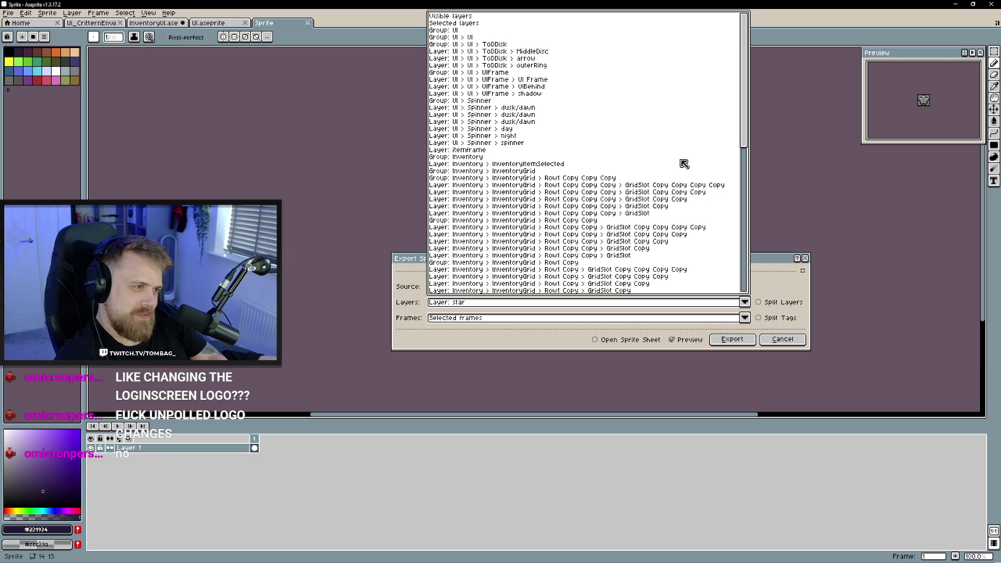
{"action": "mouse_move", "coordinate": [746, 134]}
{"action": "left_mouse_down"}
{"action": "mouse_move", "coordinate": [747, 144]}
{"action": "mouse_move", "coordinate": [748, 121]}
{"action": "left_mouse_up"}
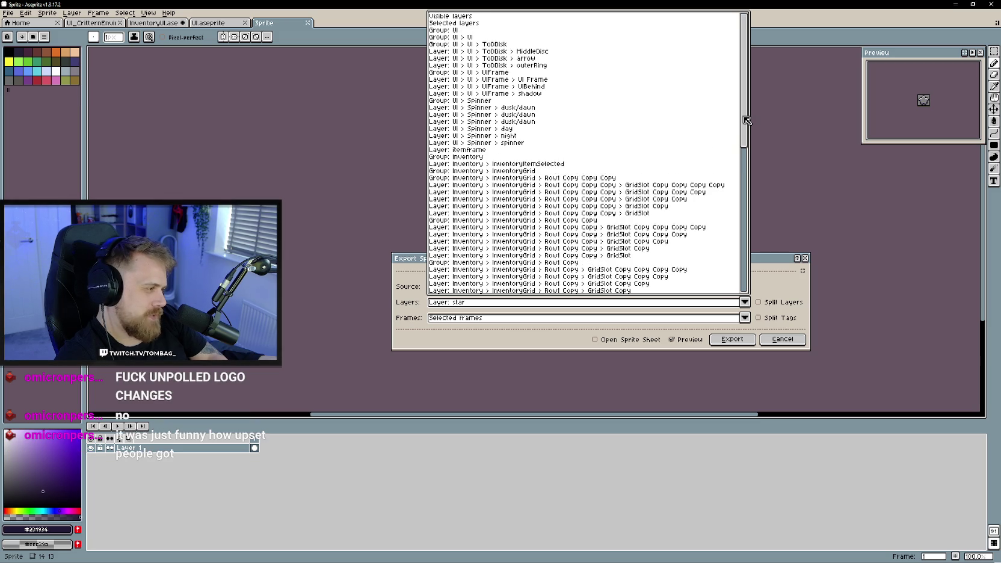
{"action": "scroll", "coordinate": [747, 125], "scroll_direction": "down", "scroll_amount": 2}
{"action": "scroll", "coordinate": [607, 129], "scroll_direction": "up", "scroll_amount": 2}
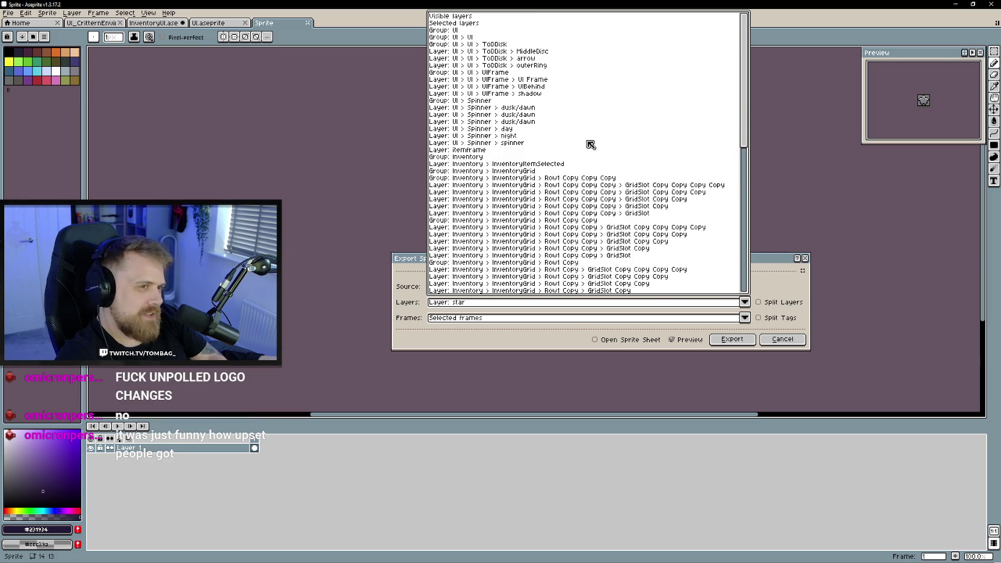
{"action": "scroll", "coordinate": [587, 147], "scroll_direction": "down", "scroll_amount": 1}
{"action": "scroll", "coordinate": [530, 160], "scroll_direction": "down", "scroll_amount": 10}
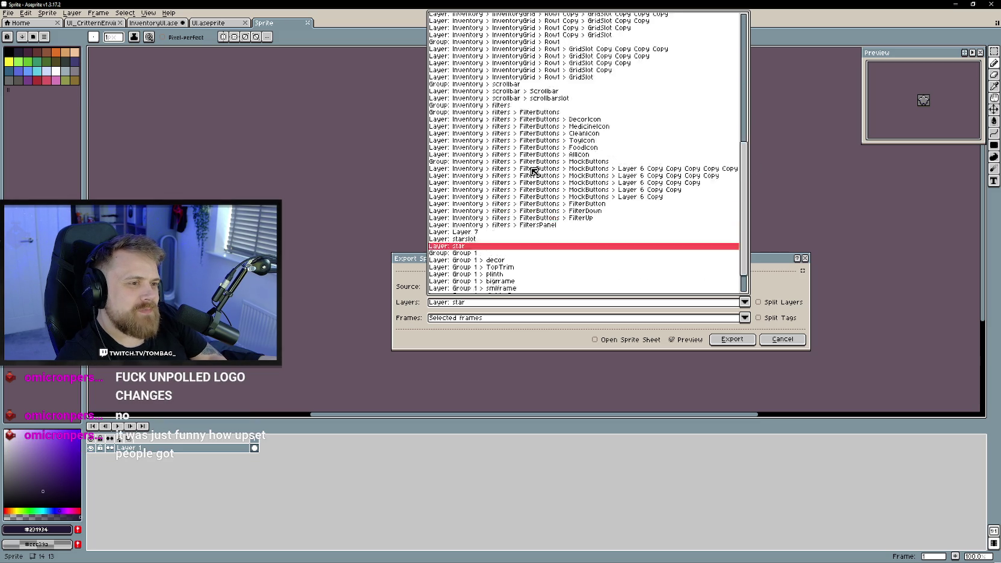
{"action": "scroll", "coordinate": [537, 175], "scroll_direction": "up", "scroll_amount": 1}
{"action": "left_click", "coordinate": [546, 92]}
{"action": "left_click", "coordinate": [535, 305]}
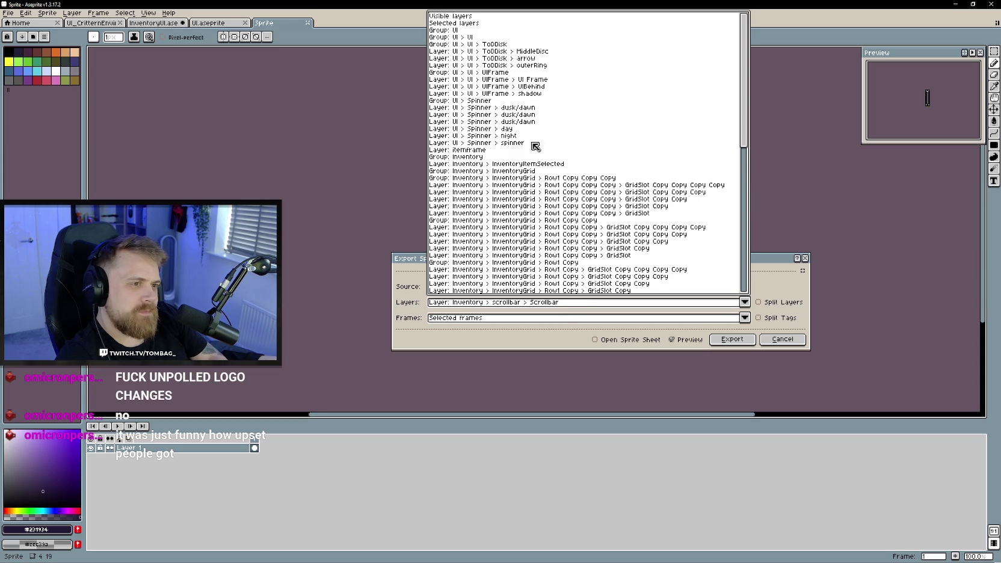
{"action": "scroll", "coordinate": [548, 152], "scroll_direction": "down", "scroll_amount": 9}
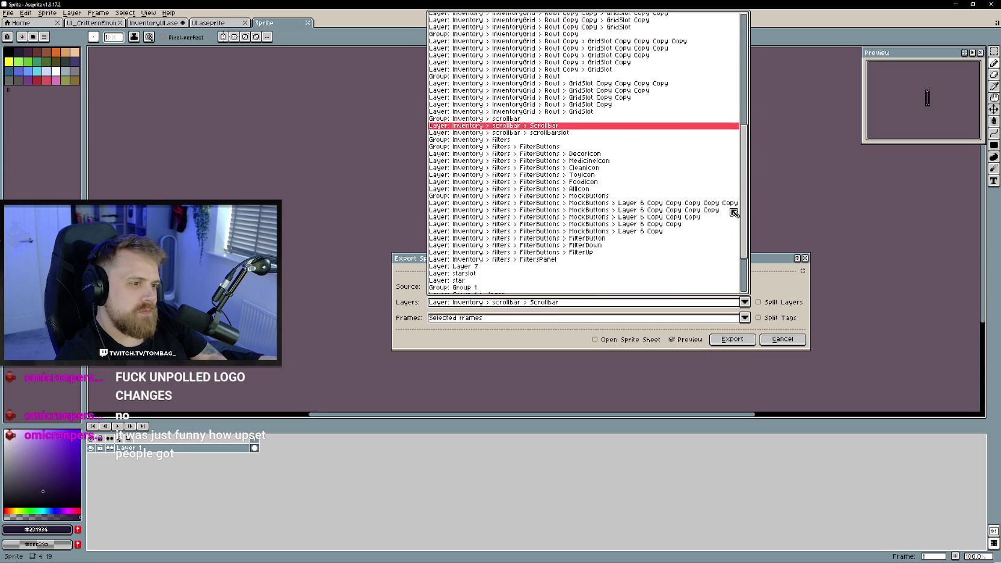
{"action": "left_click", "coordinate": [553, 122]}
{"action": "left_click_drag", "start_coordinate": [610, 261], "coordinate": [532, 267]}
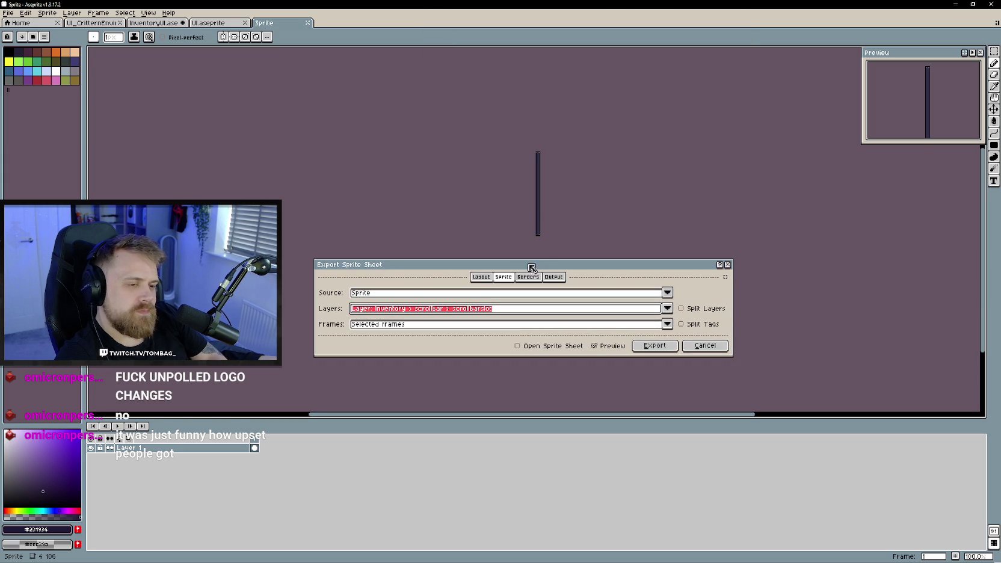
Set the output file to ScrollbarPanel.png in the UI sprites folder and export
{"action": "left_click", "coordinate": [476, 279]}
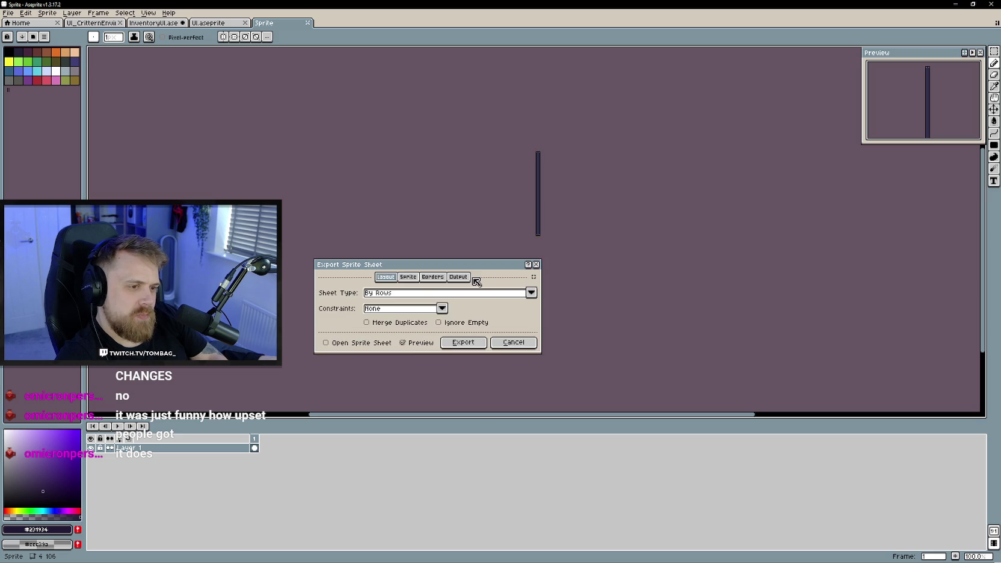
{"action": "left_click", "coordinate": [458, 277]}
{"action": "left_click", "coordinate": [532, 292]}
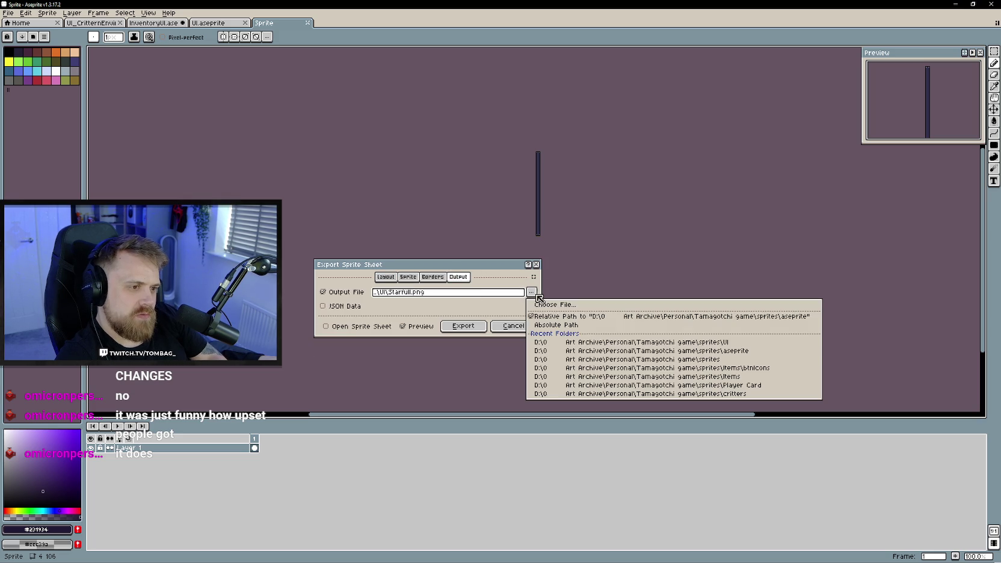
{"action": "left_click", "coordinate": [585, 306]}
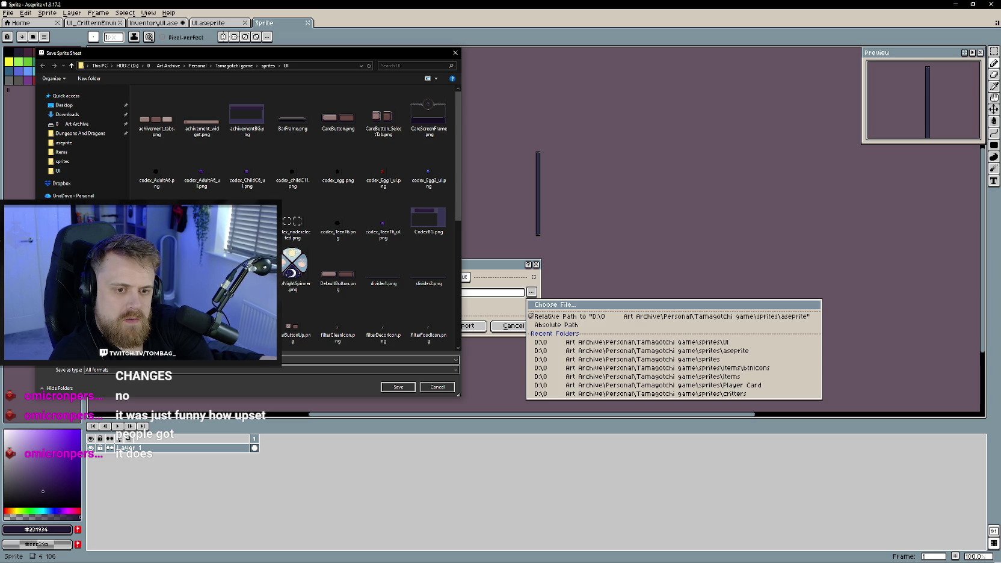
{"action": "key", "text": "Return"}
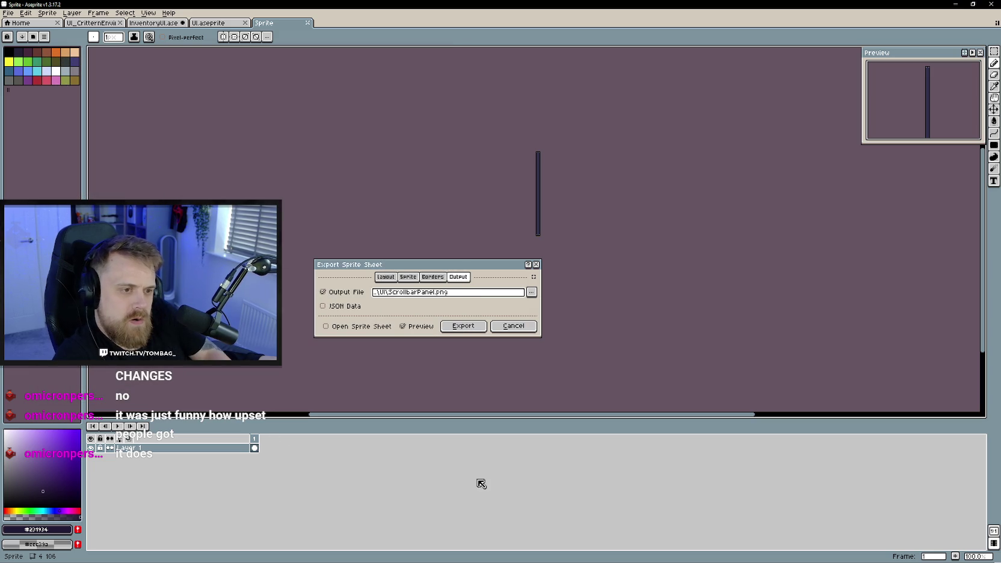
{"action": "left_click", "coordinate": [464, 330]}
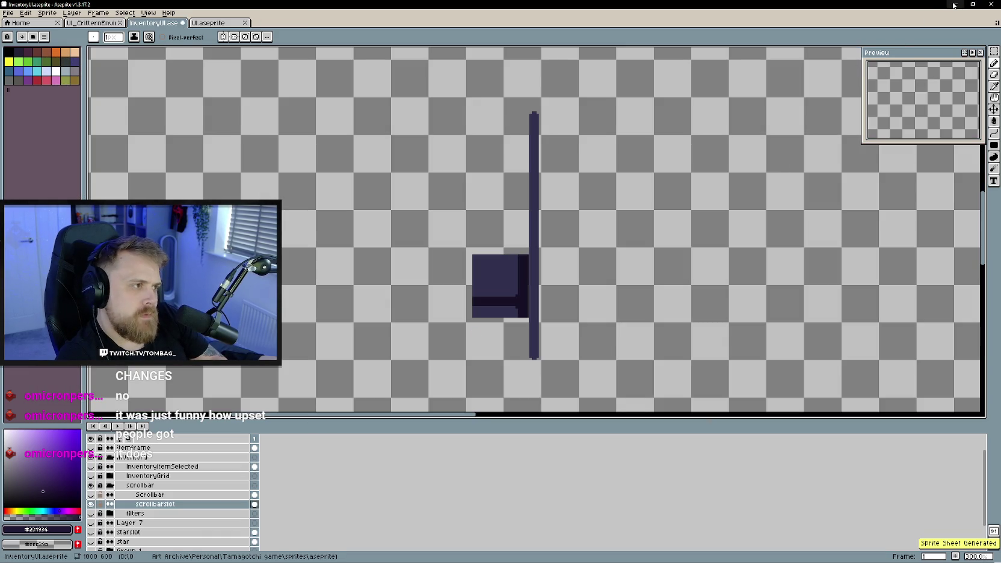
Switch back to Unity and open the Assets/Sprites/UI folder in the Project panel
{"action": "left_click", "coordinate": [956, 4]}
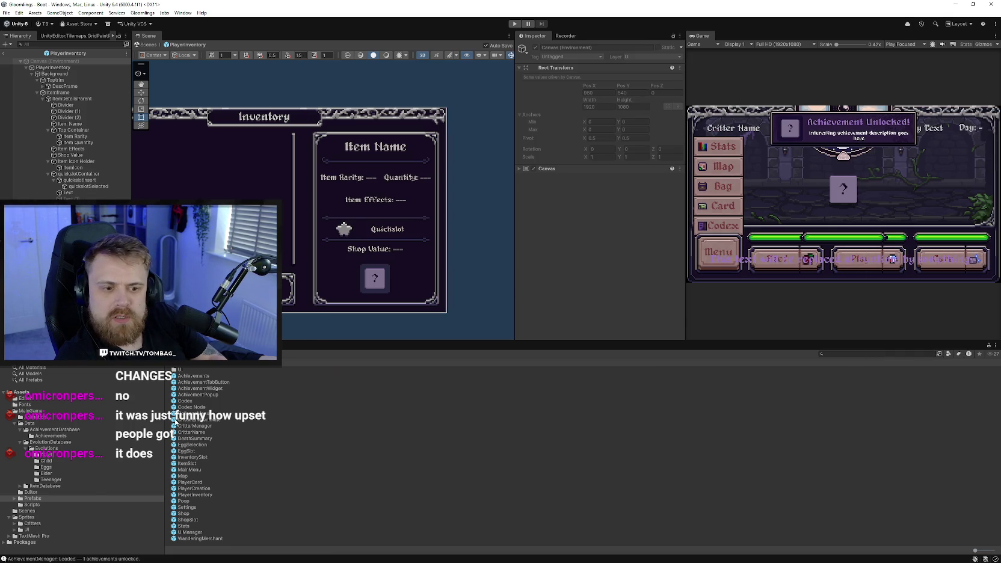
{"action": "left_click", "coordinate": [30, 511]}
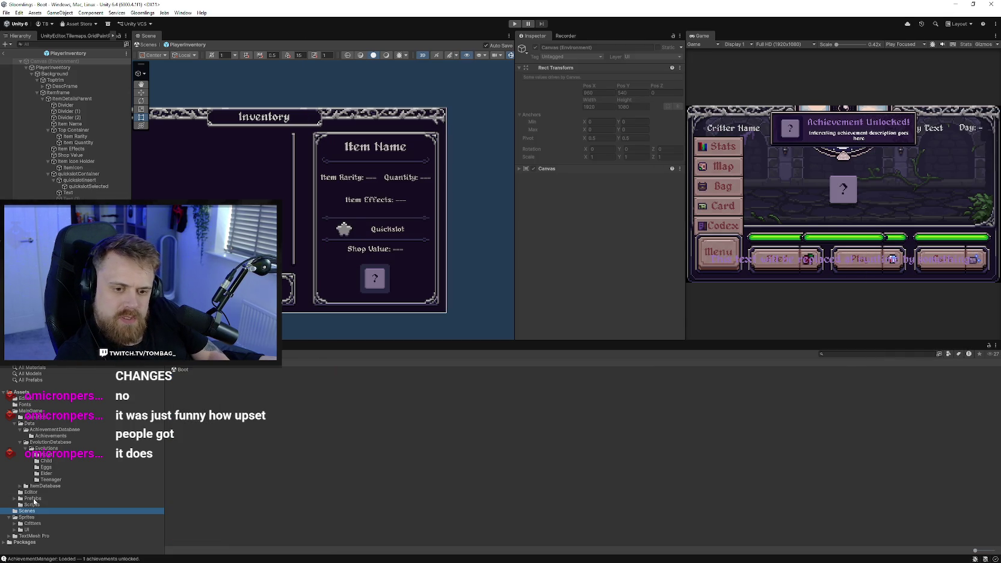
{"action": "left_click", "coordinate": [30, 517]}
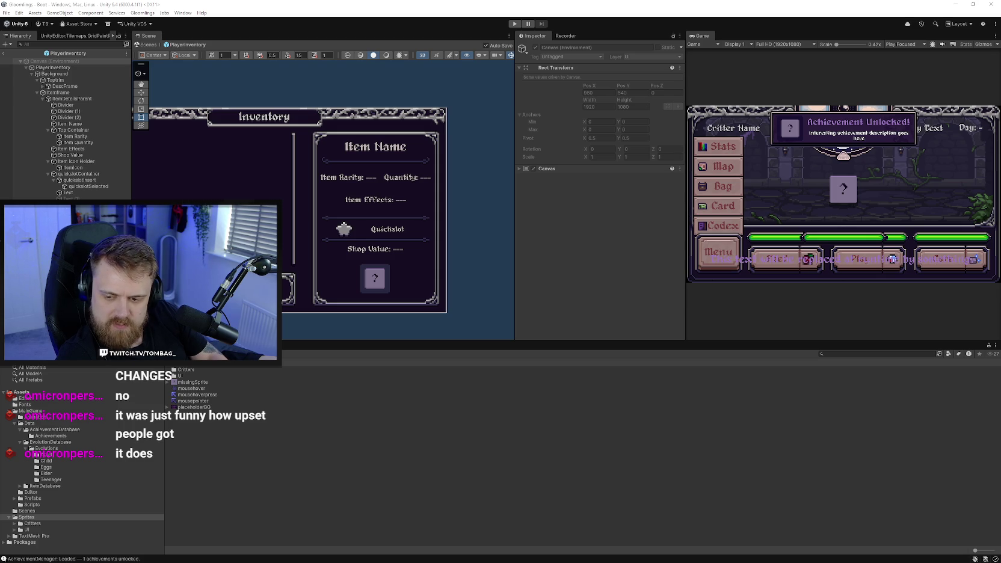
{"action": "left_click_drag", "start_coordinate": [199, 313], "coordinate": [252, 296]}
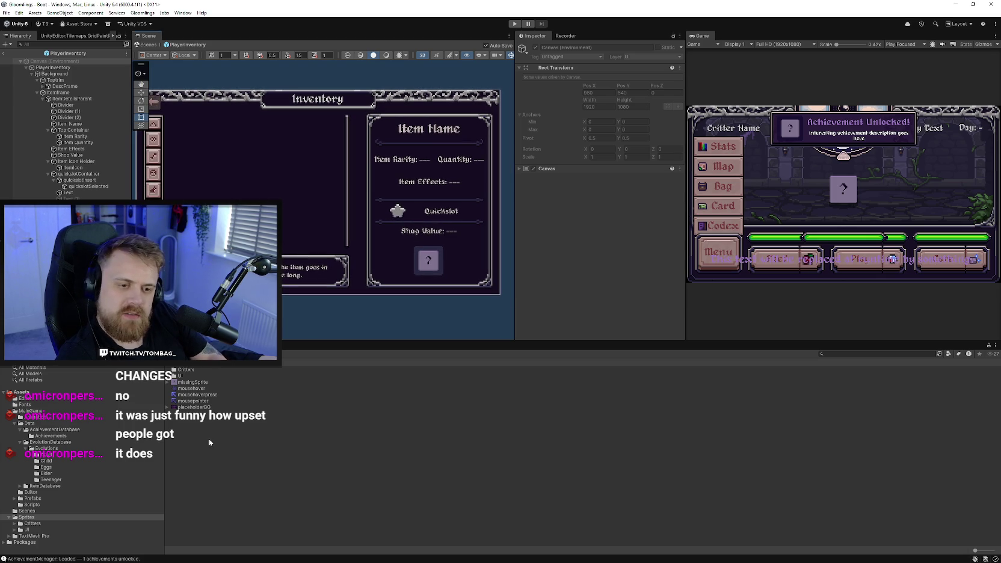
{"action": "double_click", "coordinate": [188, 376]}
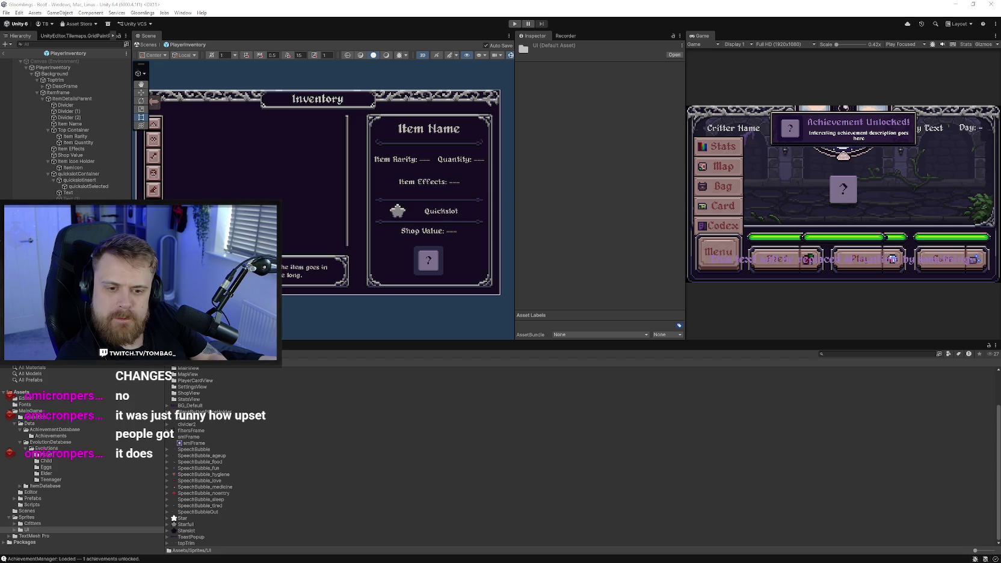
Set ScrollbarPanel to Single sprite mode, Point filtering and None compression, then apply
{"action": "left_click", "coordinate": [193, 438]}
{"action": "left_click", "coordinate": [608, 91]}
{"action": "left_click", "coordinate": [607, 103]}
{"action": "left_click", "coordinate": [619, 261]}
{"action": "left_click", "coordinate": [619, 269]}
{"action": "left_click", "coordinate": [644, 205]}
{"action": "left_click", "coordinate": [643, 213]}
{"action": "scroll", "coordinate": [643, 238], "scroll_direction": "down", "scroll_amount": 2}
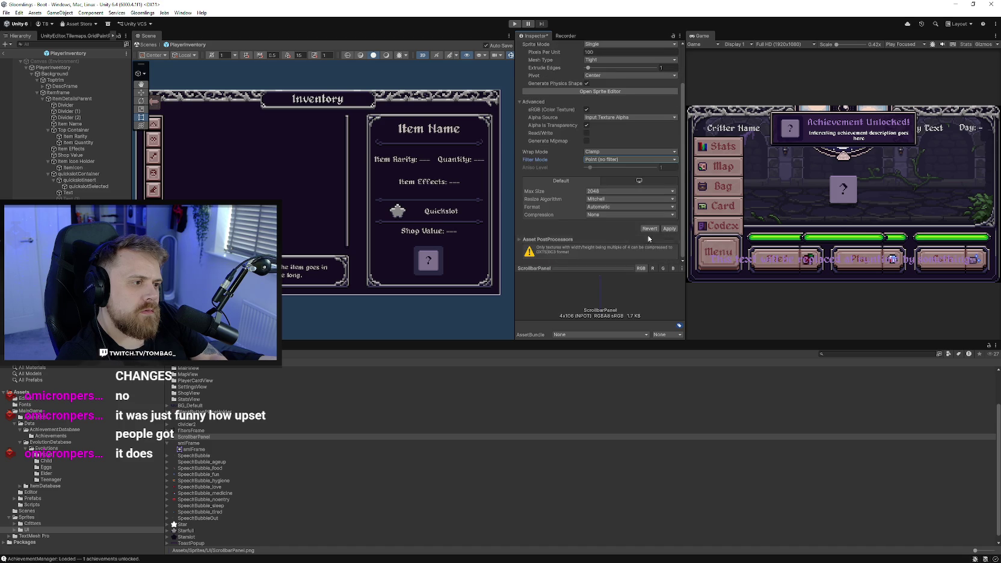
{"action": "scroll", "coordinate": [649, 223], "scroll_direction": "up", "scroll_amount": 1}
{"action": "left_click", "coordinate": [608, 110]}
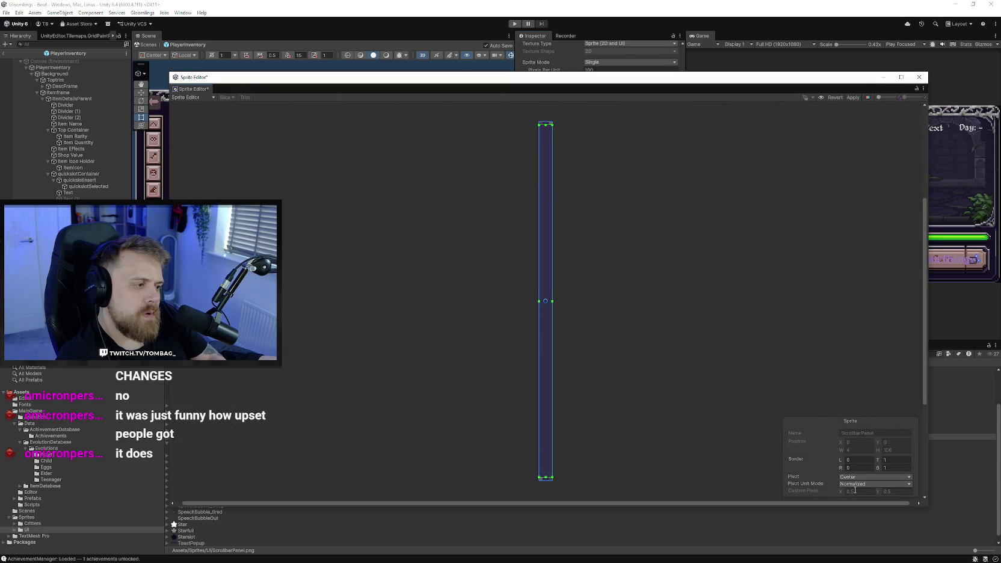
{"action": "left_click", "coordinate": [918, 77]}
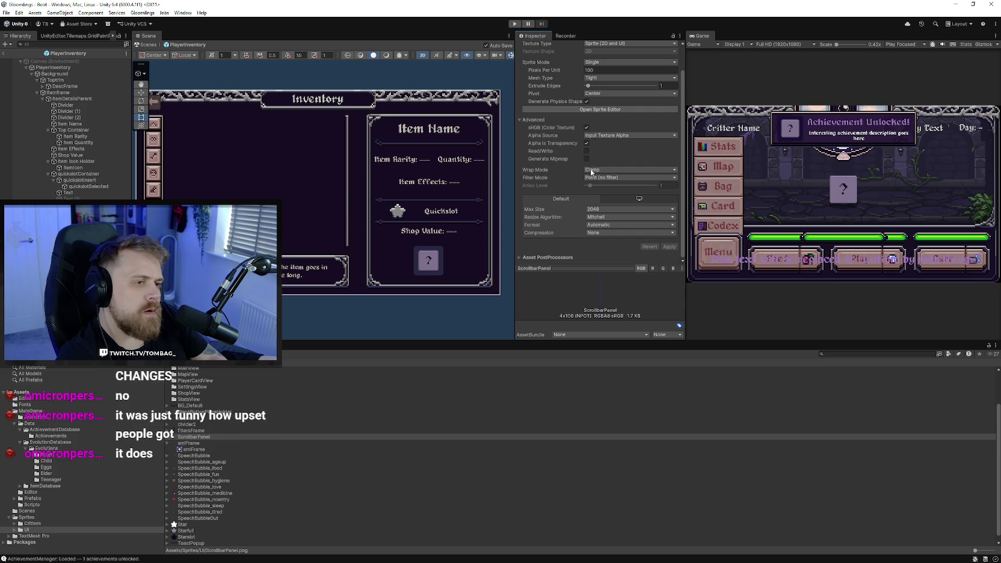
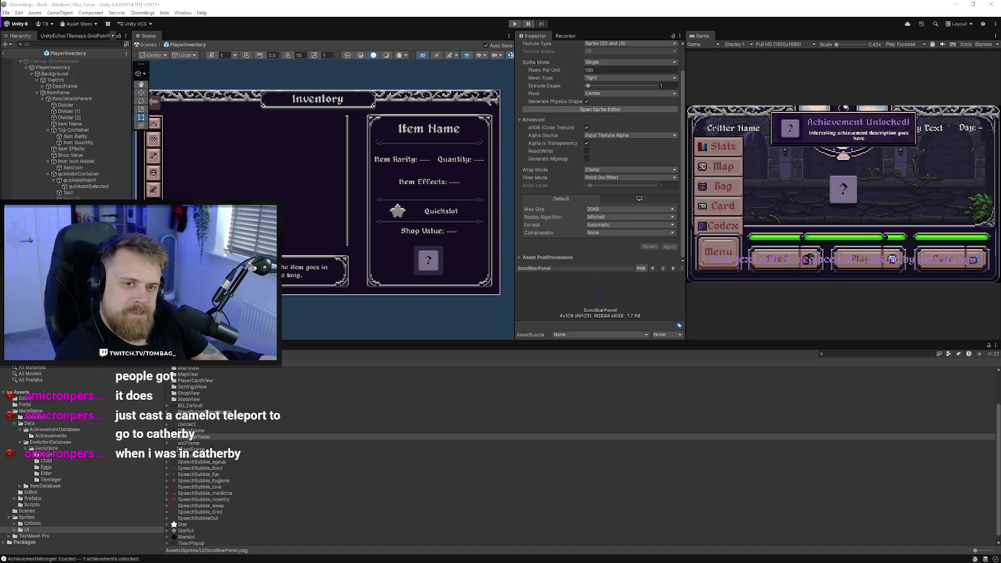
Collapse the quickslotContainer and Item Icon Holder branches, then select ScrollbarContainer in the Scene view
{"action": "left_click", "coordinate": [47, 174]}
{"action": "left_click", "coordinate": [47, 161]}
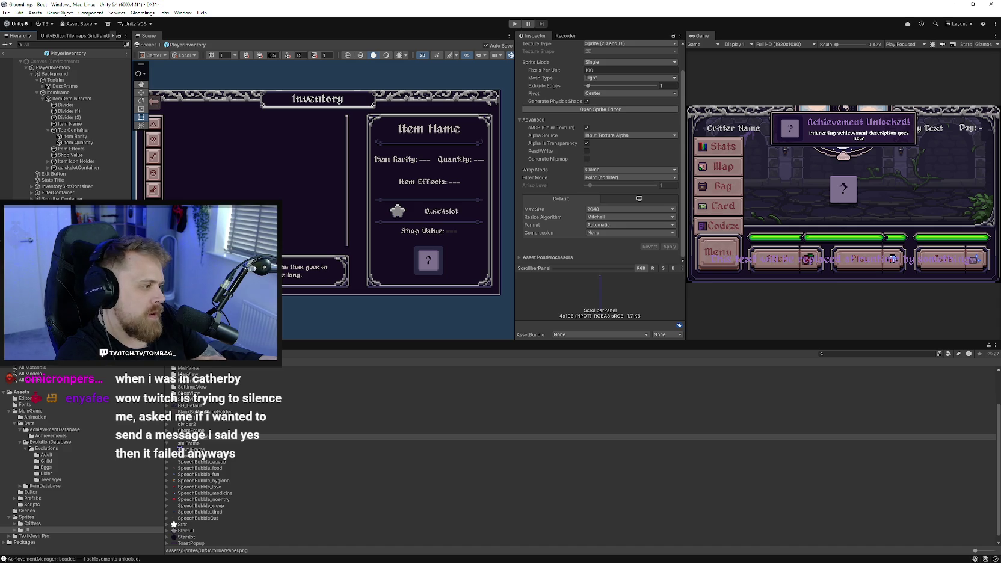
{"action": "left_click", "coordinate": [770, 344]}
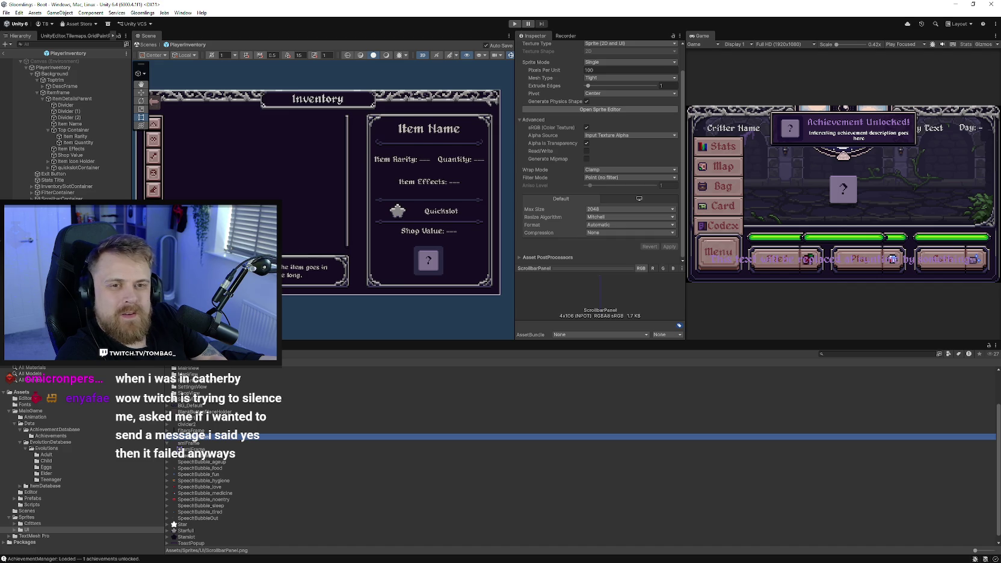
{"action": "left_click", "coordinate": [350, 211]}
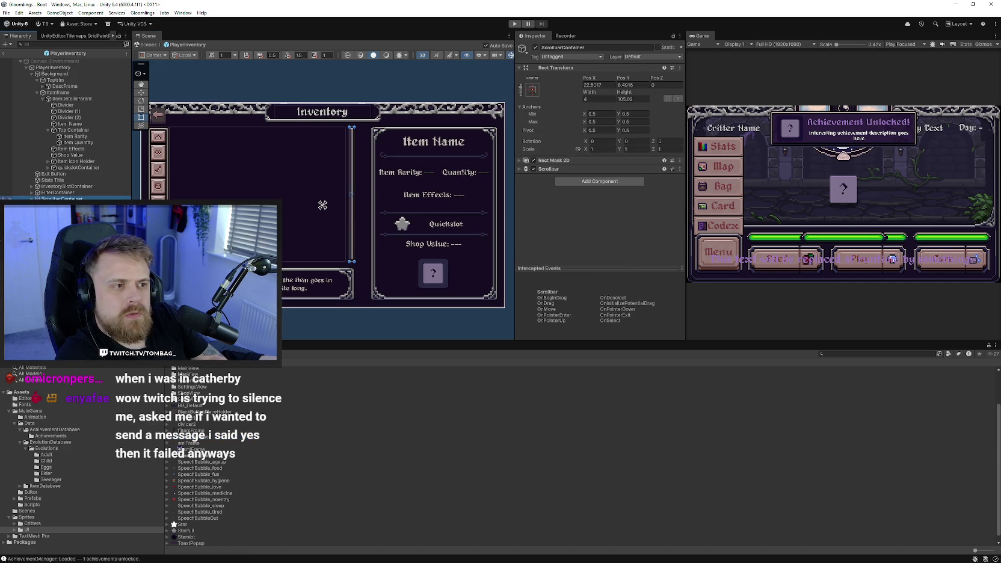
Set the ScrollbarContainer image's Source Image to the ScrollbarPanel sprite
{"action": "left_click", "coordinate": [351, 205]}
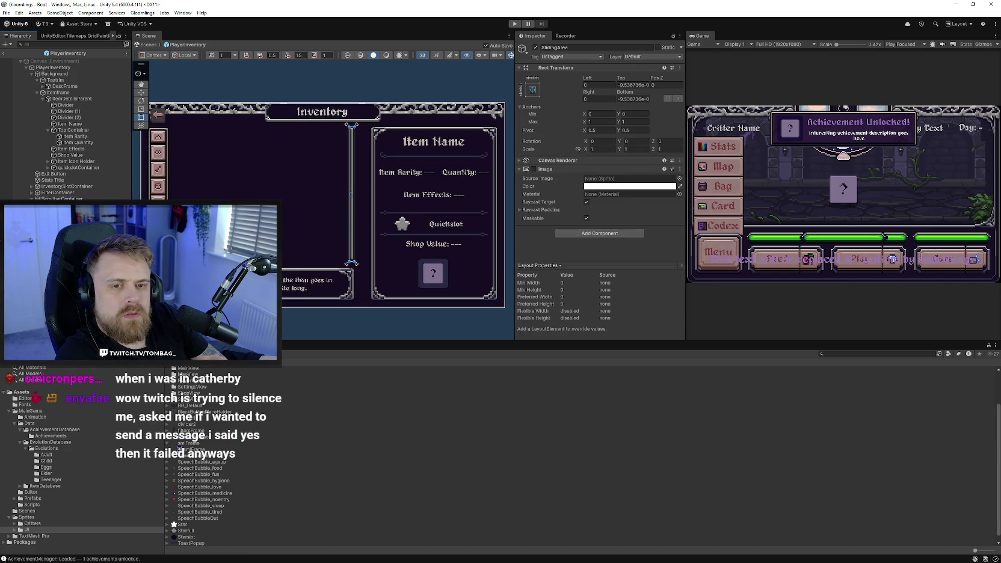
{"action": "left_click", "coordinate": [351, 205]}
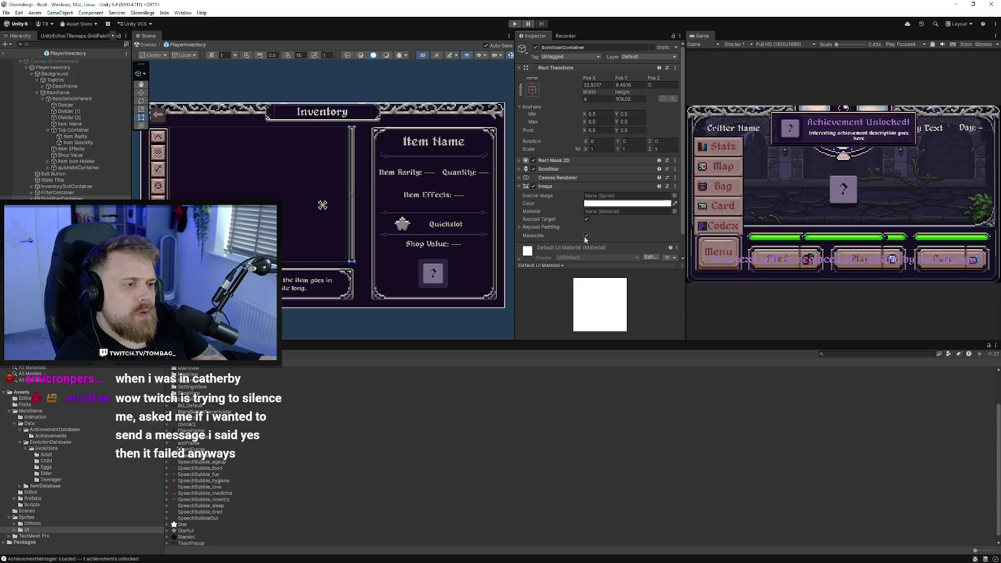
{"action": "left_click", "coordinate": [674, 196]}
{"action": "type", "text": "scroll"}
{"action": "double_click", "coordinate": [753, 172]}
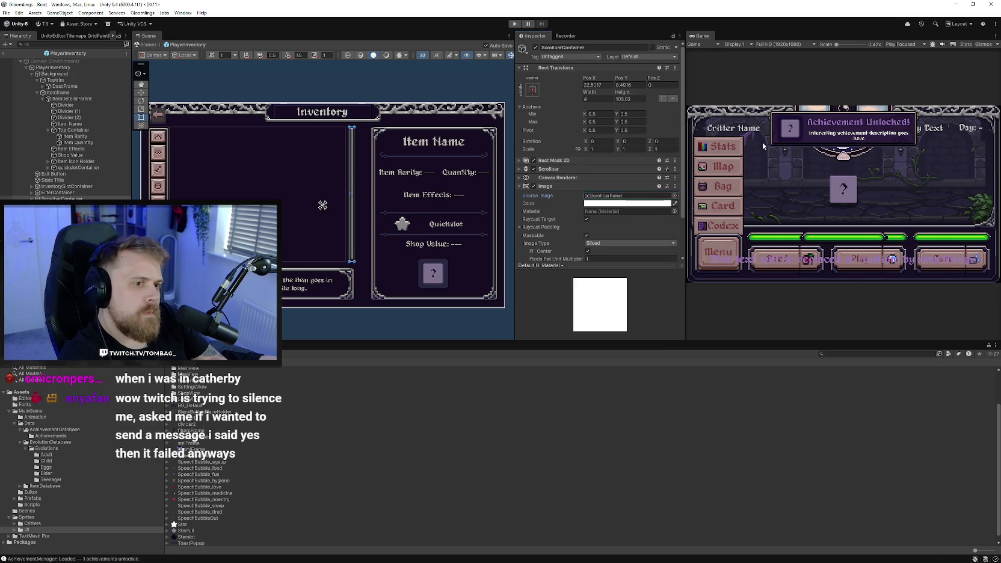
{"action": "scroll", "coordinate": [386, 245], "scroll_direction": "up", "scroll_amount": 5}
{"action": "scroll", "coordinate": [381, 261], "scroll_direction": "down", "scroll_amount": 5}
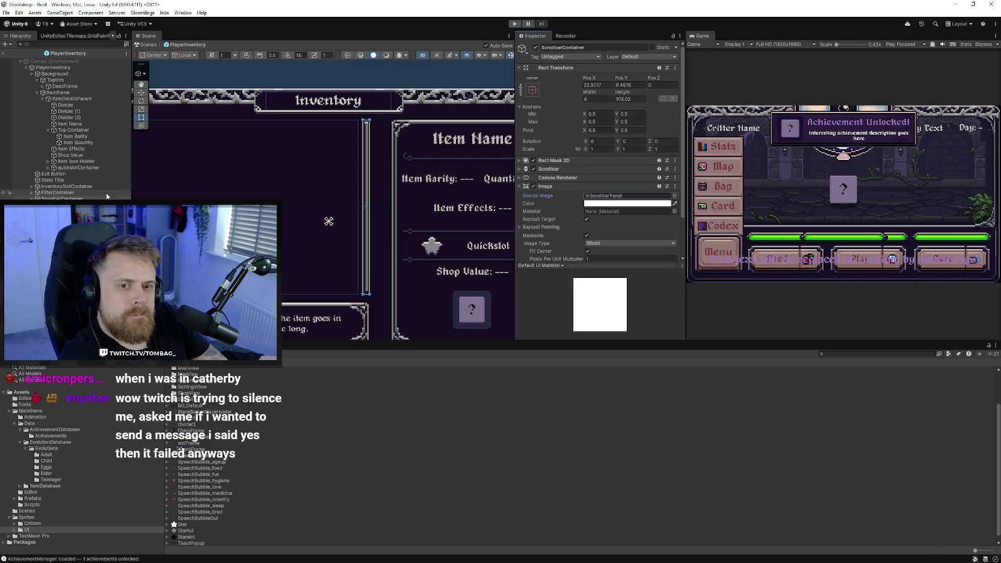
Select the Scrollbar child object and enter Play mode to test it
{"action": "left_click", "coordinate": [60, 198]}
{"action": "left_click", "coordinate": [366, 208]}
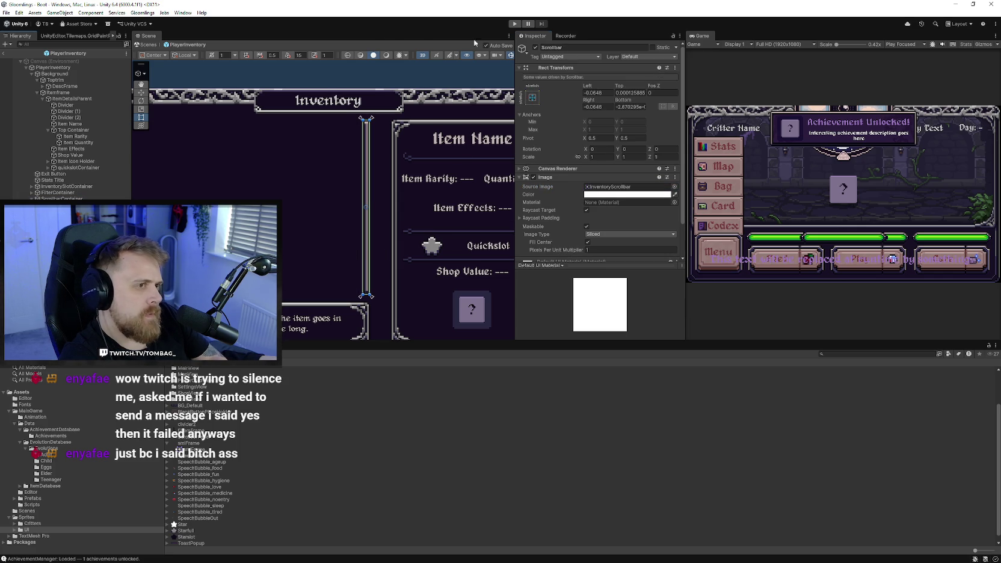
{"action": "left_click", "coordinate": [515, 25]}
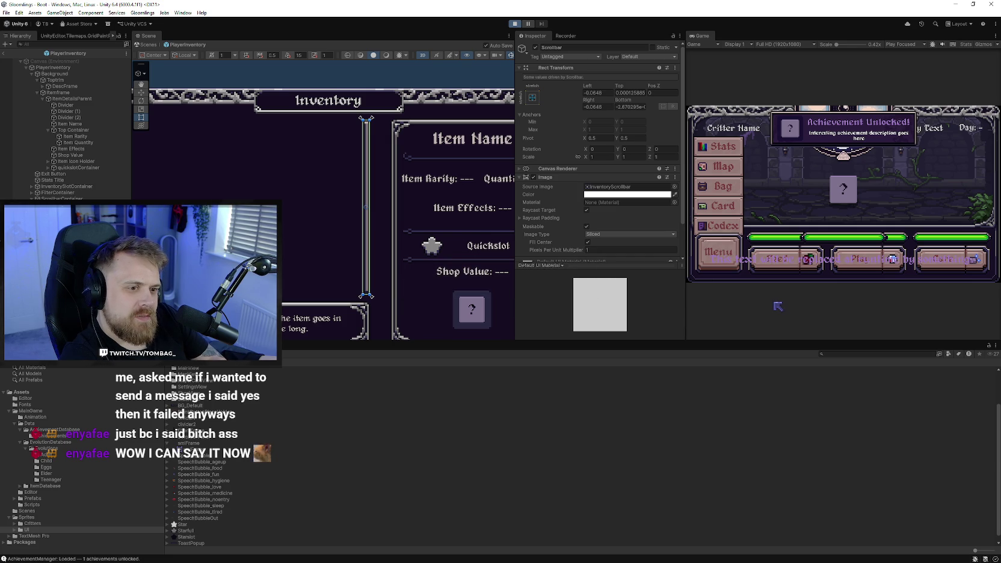
Open Menu > Inventory in the game, drag the scrollbar down to scroll, then stop playing
{"action": "left_click", "coordinate": [848, 175]}
{"action": "left_click", "coordinate": [718, 253]}
{"action": "left_click", "coordinate": [734, 183]}
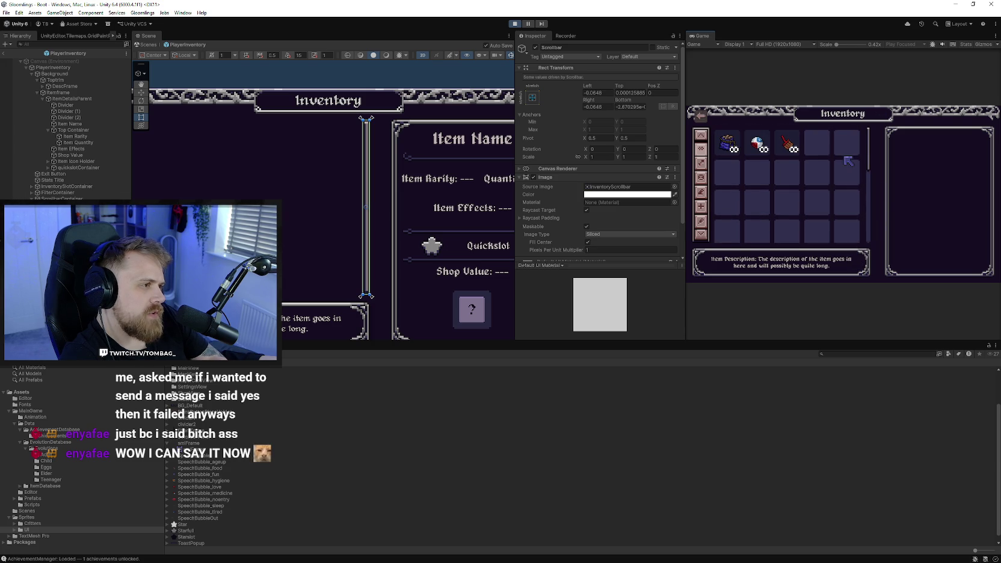
{"action": "left_click_drag", "start_coordinate": [873, 158], "coordinate": [883, 206]}
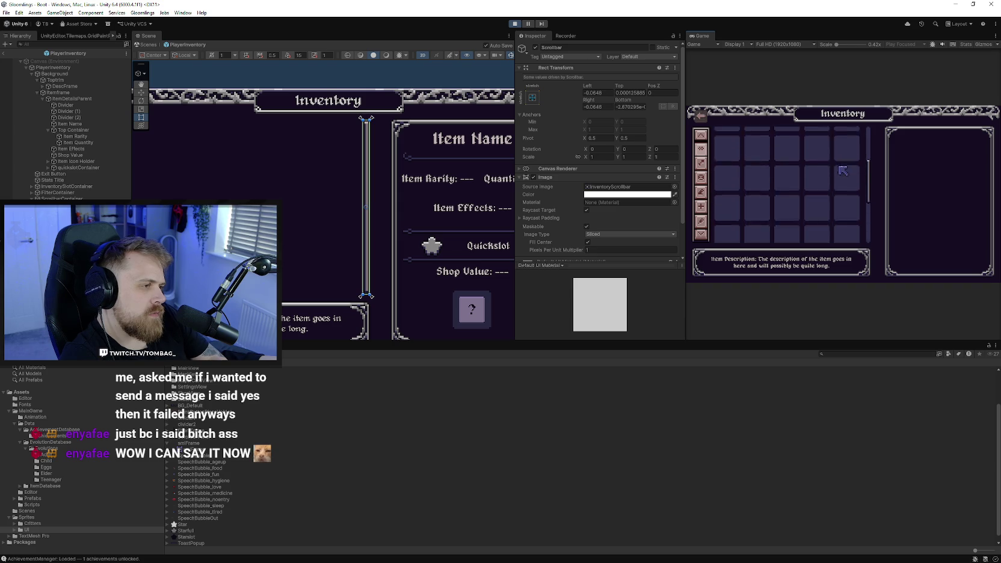
{"action": "left_click", "coordinate": [515, 23]}
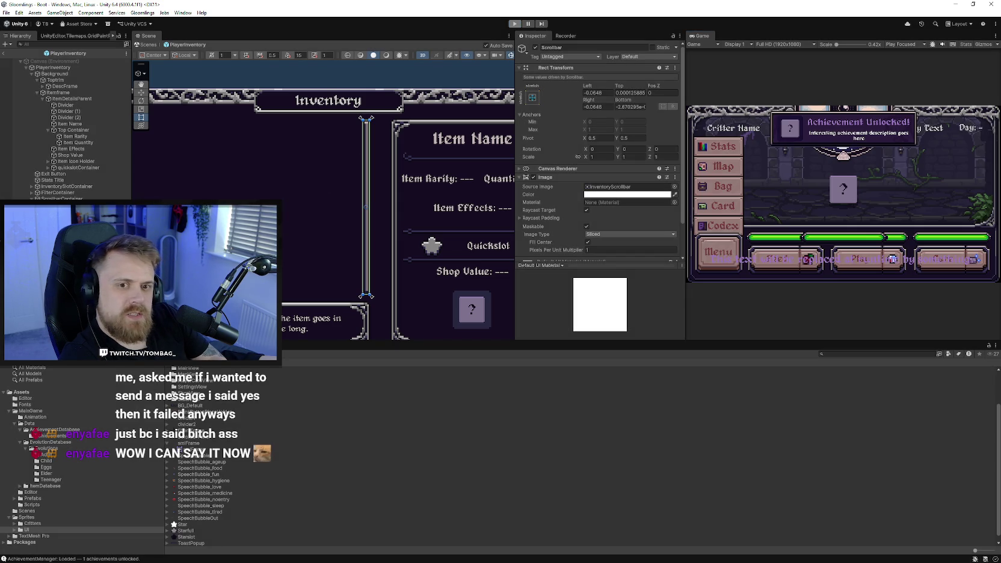
Enable InventorySlotContainer's Image with its colour alpha set to 0, then play again
{"action": "key", "text": "f"}
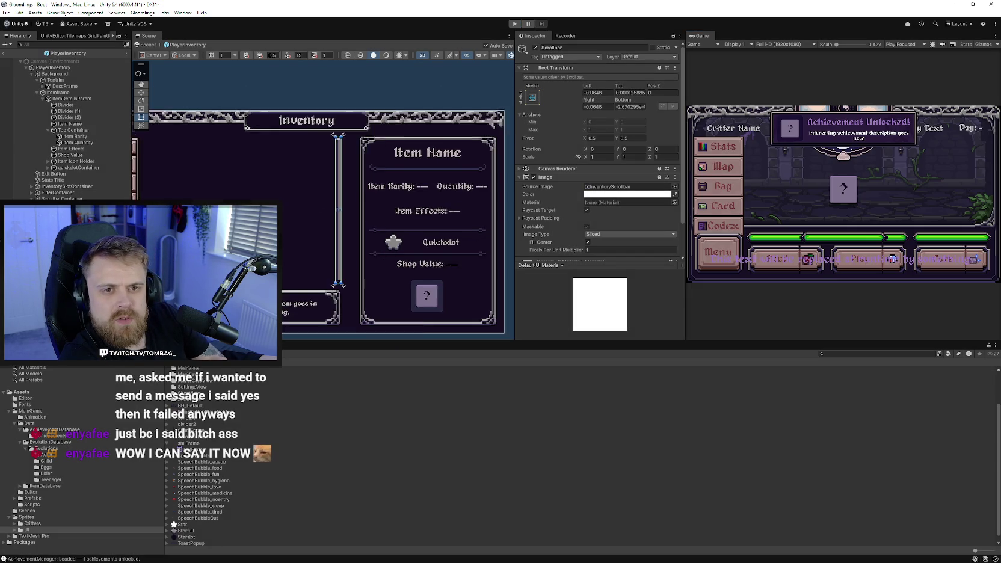
{"action": "left_click", "coordinate": [50, 99]}
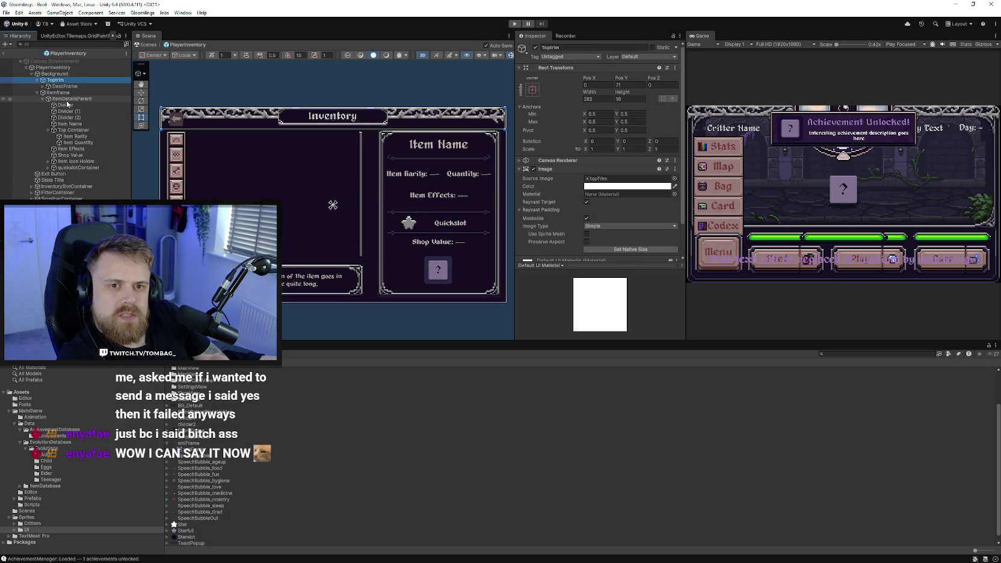
{"action": "left_click", "coordinate": [48, 93]}
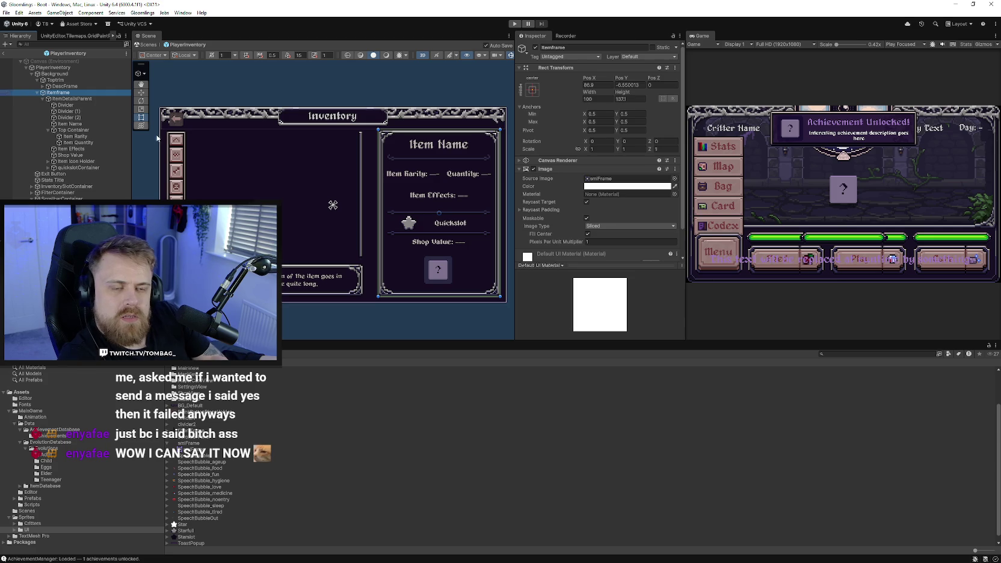
{"action": "left_click", "coordinate": [227, 154]}
{"action": "left_click", "coordinate": [31, 187]}
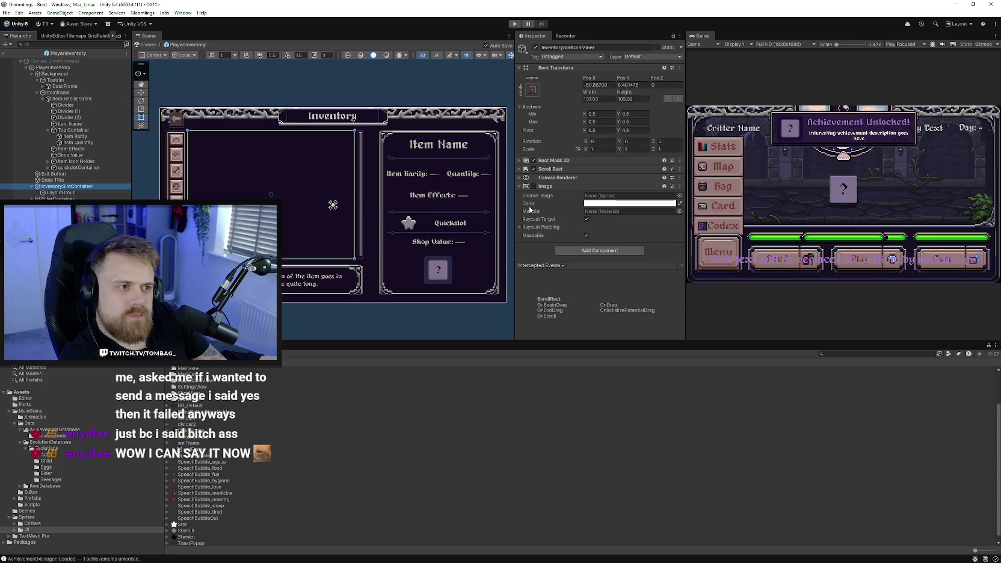
{"action": "left_click", "coordinate": [521, 172]}
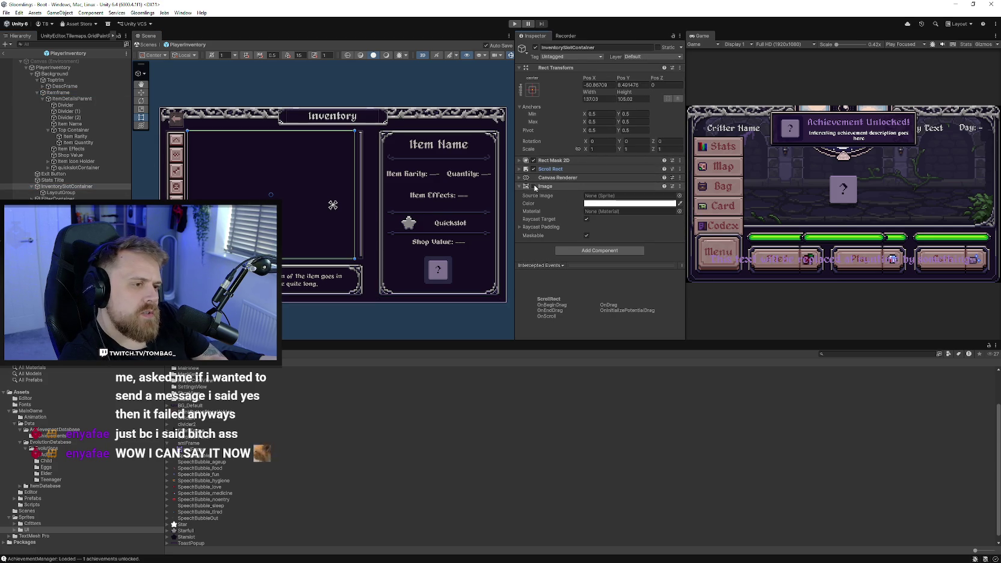
{"action": "left_click", "coordinate": [533, 186]}
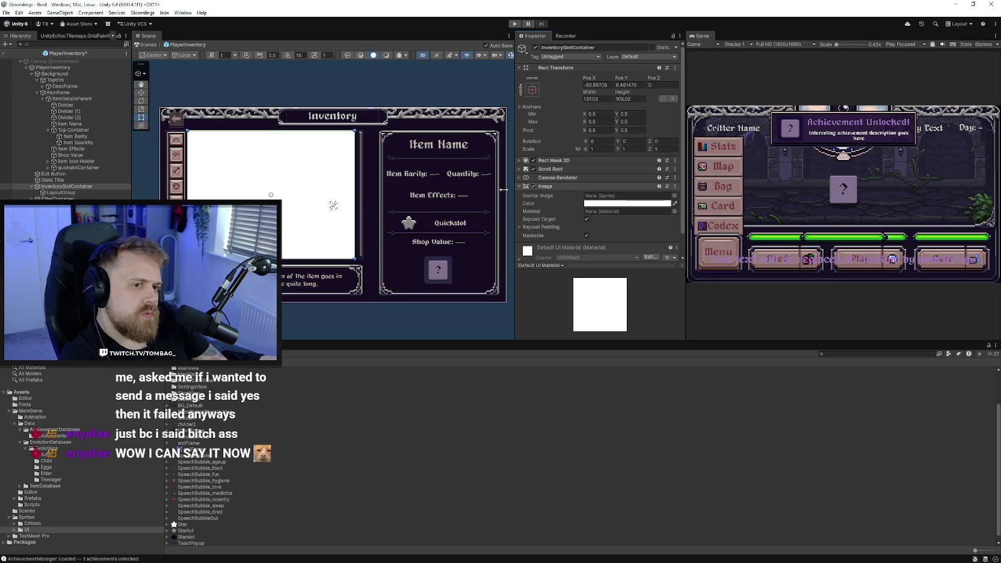
{"action": "left_click", "coordinate": [629, 203]}
{"action": "left_click_drag", "start_coordinate": [688, 357], "coordinate": [632, 357]}
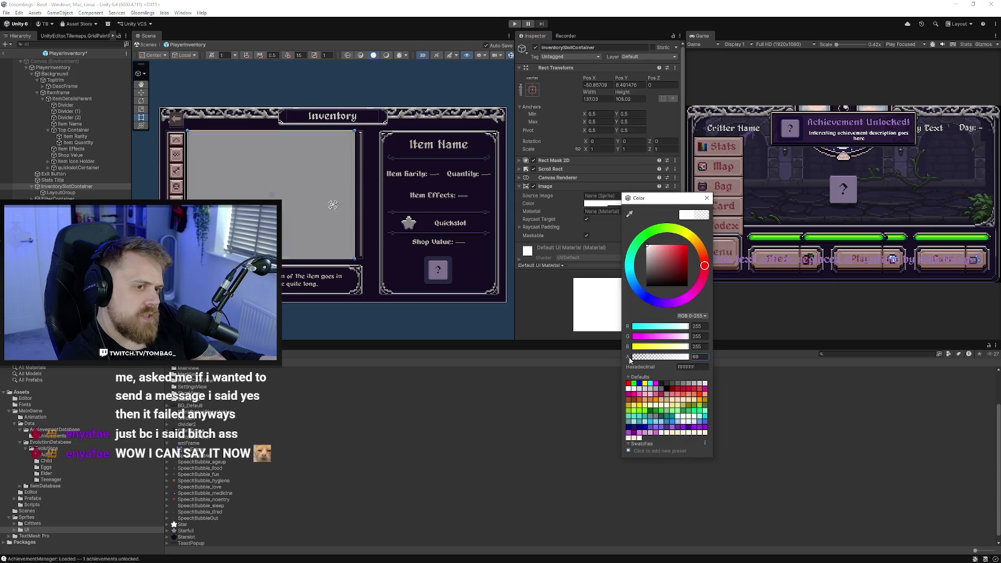
{"action": "left_click", "coordinate": [707, 198]}
{"action": "key", "text": "ctrl+p"}
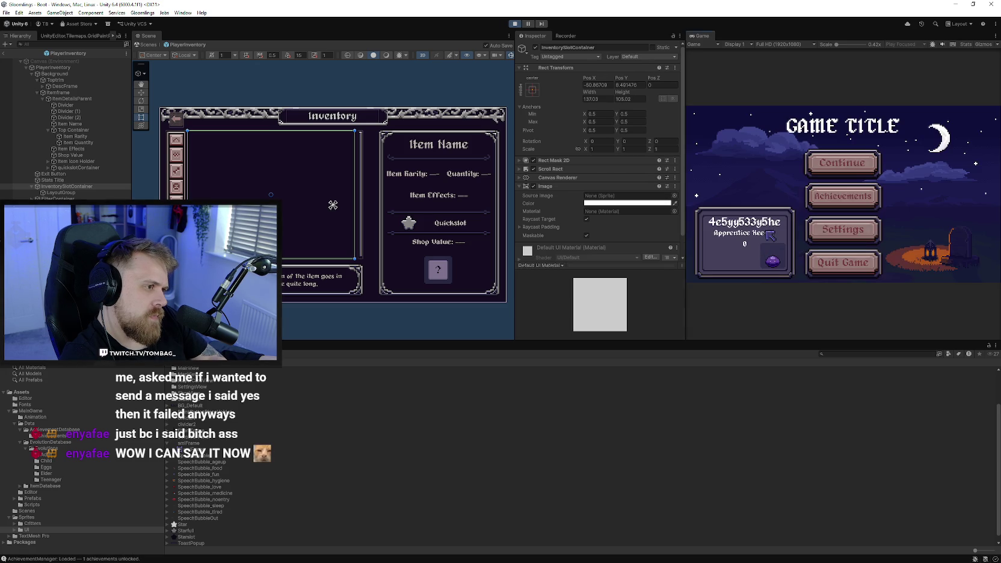
Scroll the running inventory, show Basic Food's details, and select the Item Description text
{"action": "left_click", "coordinate": [733, 252]}
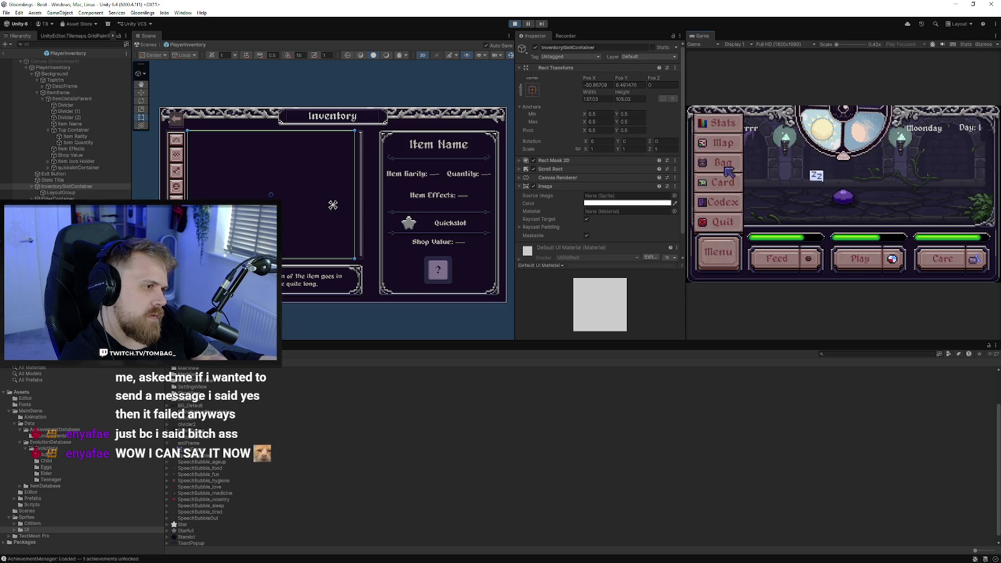
{"action": "left_click", "coordinate": [729, 171]}
{"action": "scroll", "coordinate": [776, 204], "scroll_direction": "down", "scroll_amount": 3}
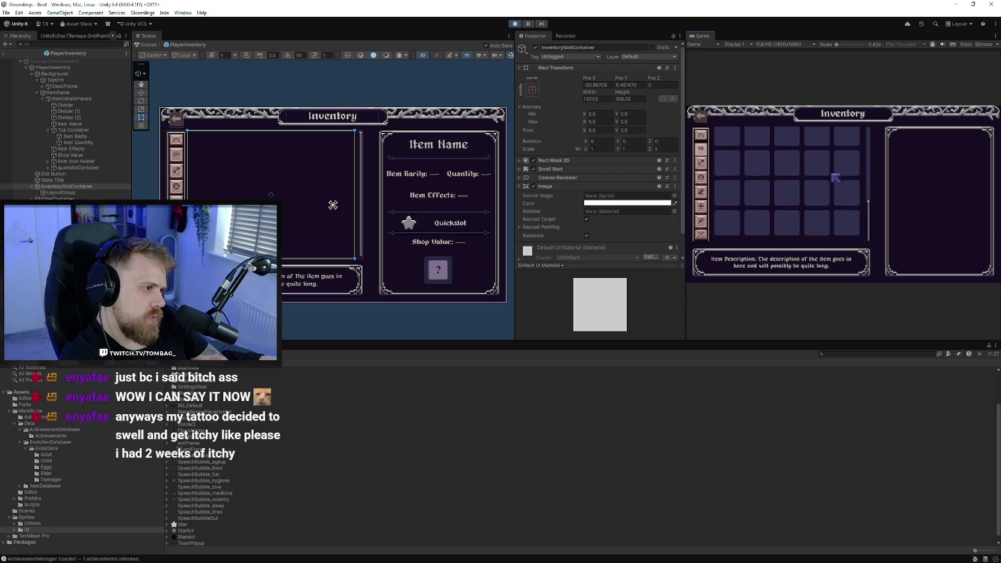
{"action": "scroll", "coordinate": [837, 166], "scroll_direction": "up", "scroll_amount": 3}
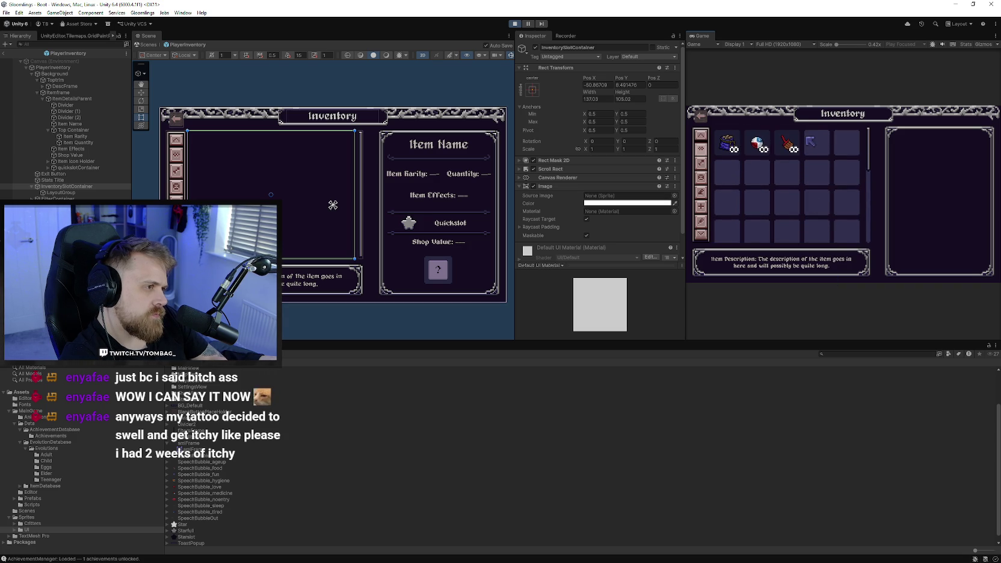
{"action": "scroll", "coordinate": [813, 147], "scroll_direction": "down", "scroll_amount": 3}
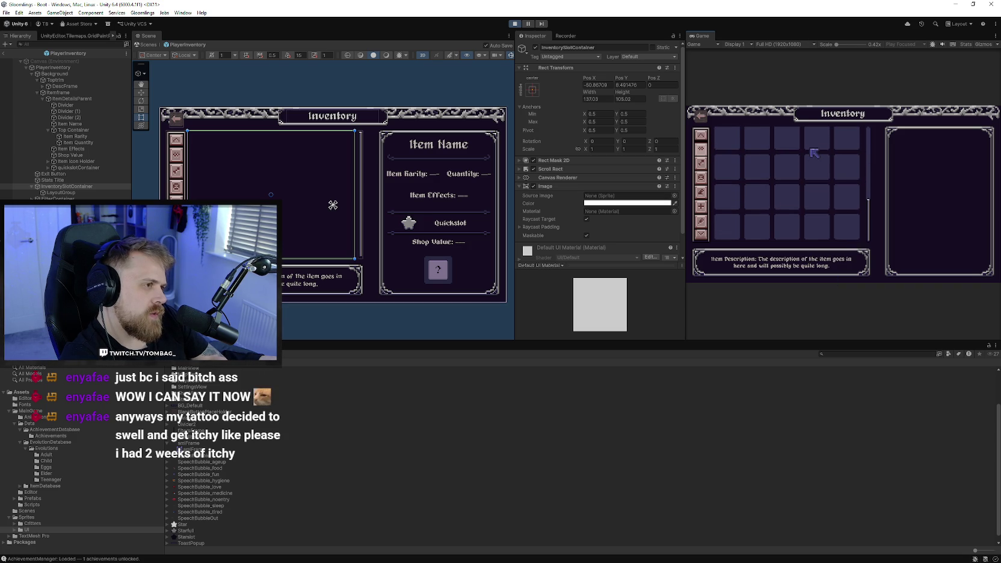
{"action": "scroll", "coordinate": [813, 225], "scroll_direction": "up", "scroll_amount": 2}
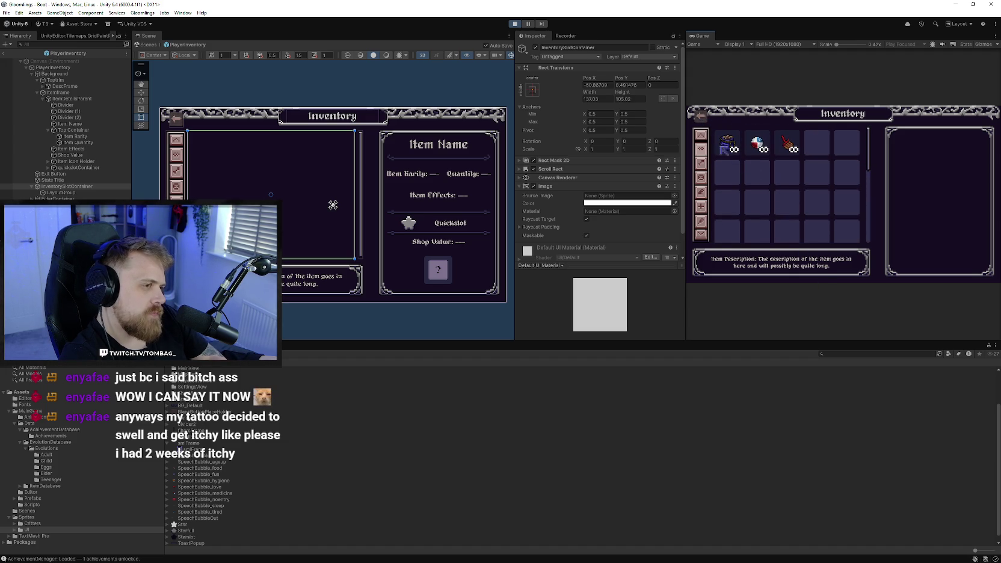
{"action": "scroll", "coordinate": [794, 181], "scroll_direction": "down", "scroll_amount": 2}
{"action": "scroll", "coordinate": [776, 160], "scroll_direction": "up", "scroll_amount": 2}
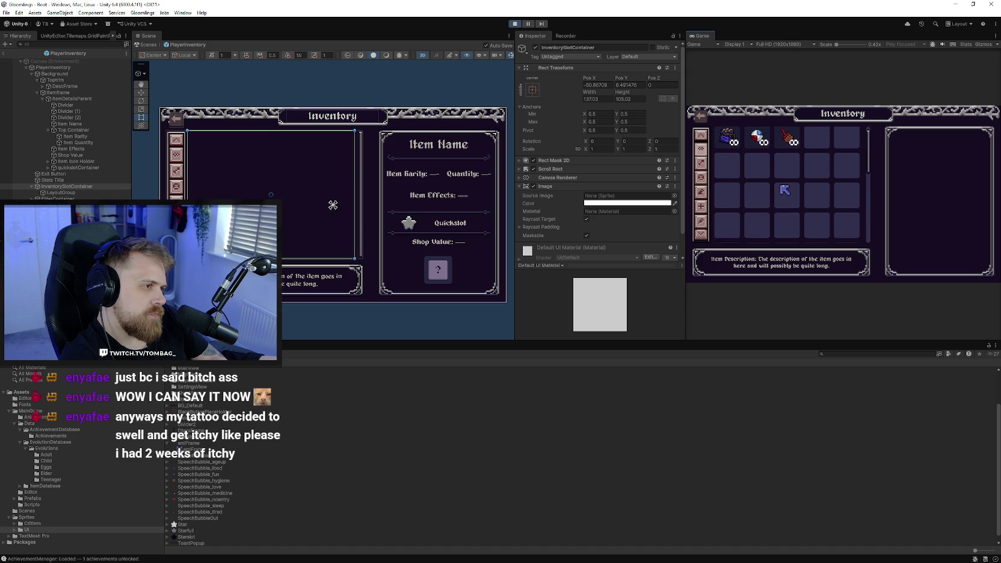
{"action": "scroll", "coordinate": [786, 192], "scroll_direction": "down", "scroll_amount": 2}
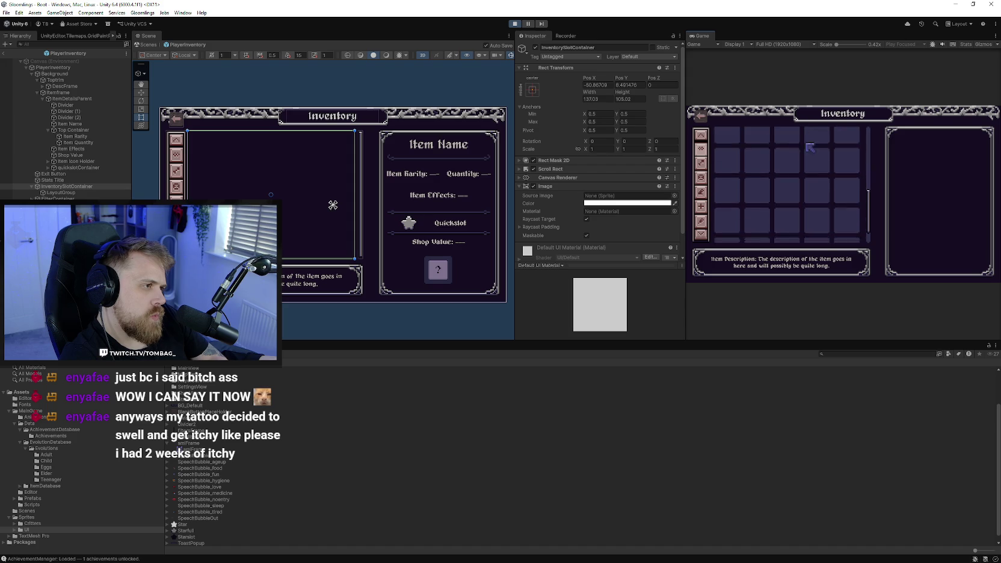
{"action": "scroll", "coordinate": [752, 207], "scroll_direction": "up", "scroll_amount": 2}
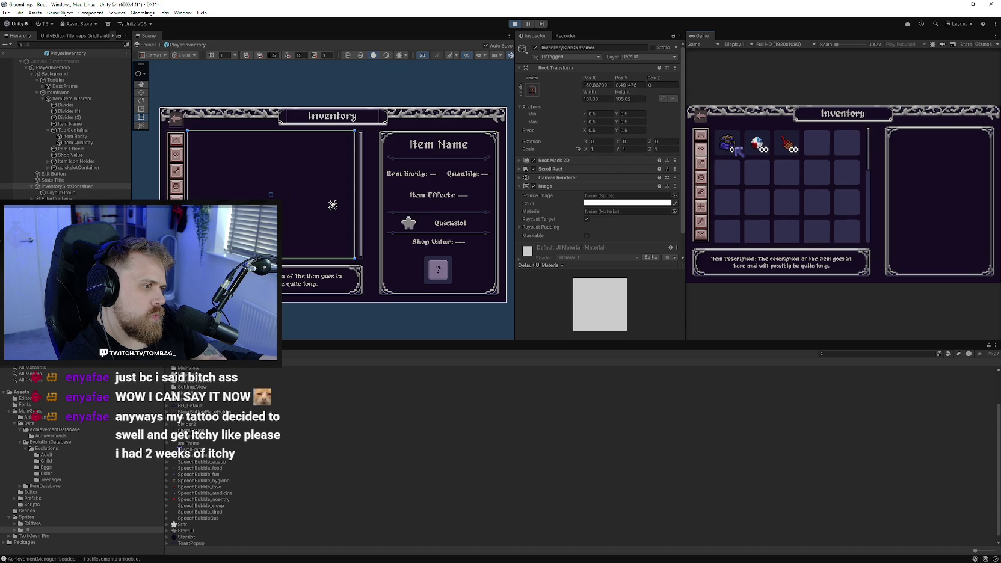
{"action": "left_click", "coordinate": [733, 146]}
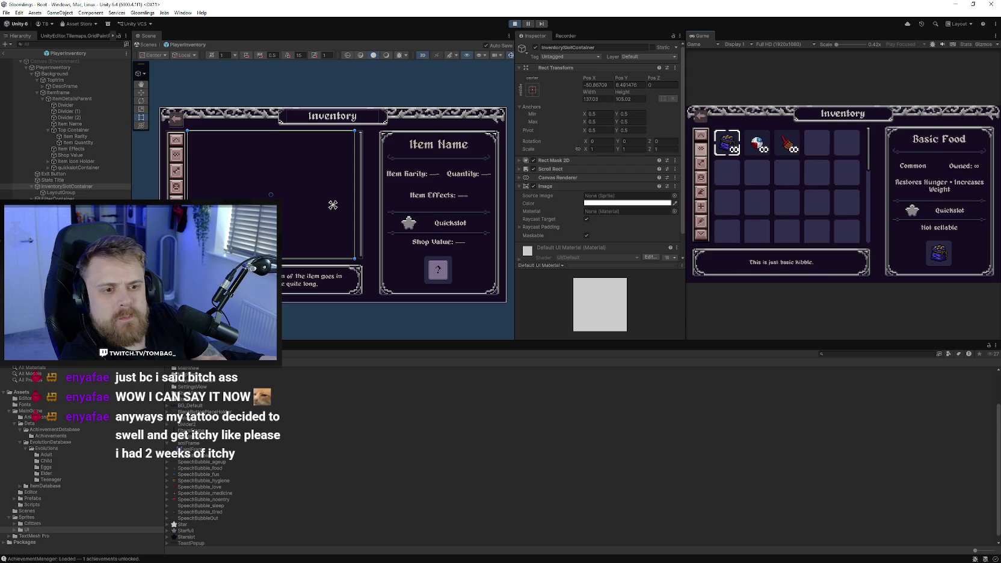
{"action": "left_click", "coordinate": [322, 278]}
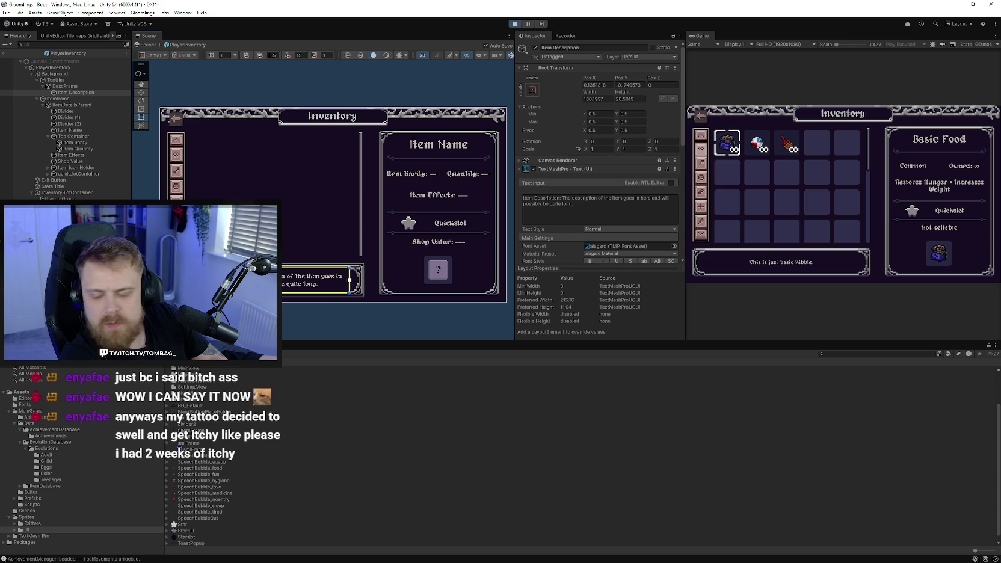
Inspect PlayerInventory, reselect Item Description, and widen the Game view by dragging its divider left
{"action": "left_click", "coordinate": [64, 68]}
{"action": "scroll", "coordinate": [549, 238], "scroll_direction": "down", "scroll_amount": 5}
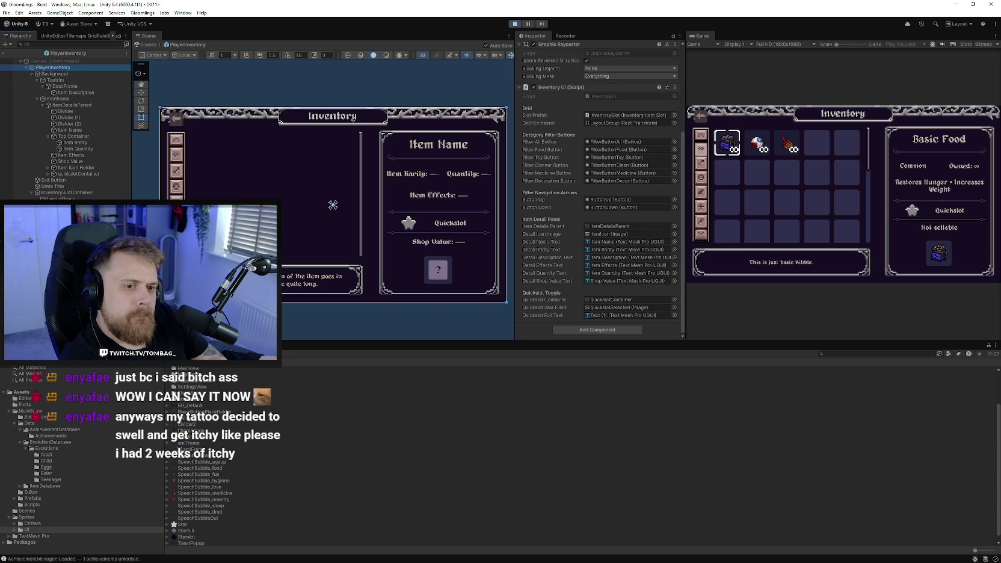
{"action": "left_click", "coordinate": [318, 281]}
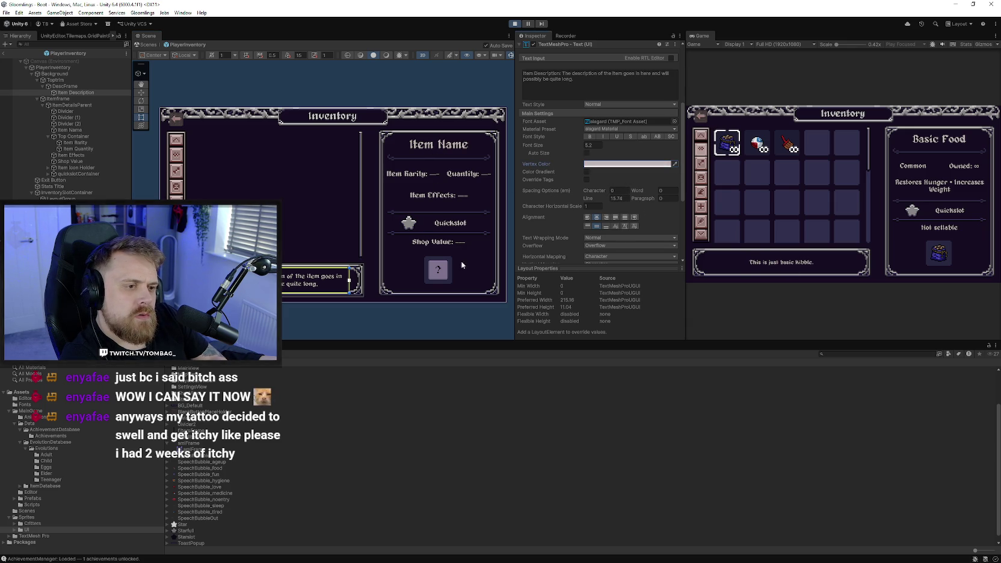
{"action": "left_click_drag", "start_coordinate": [471, 264], "coordinate": [413, 254]}
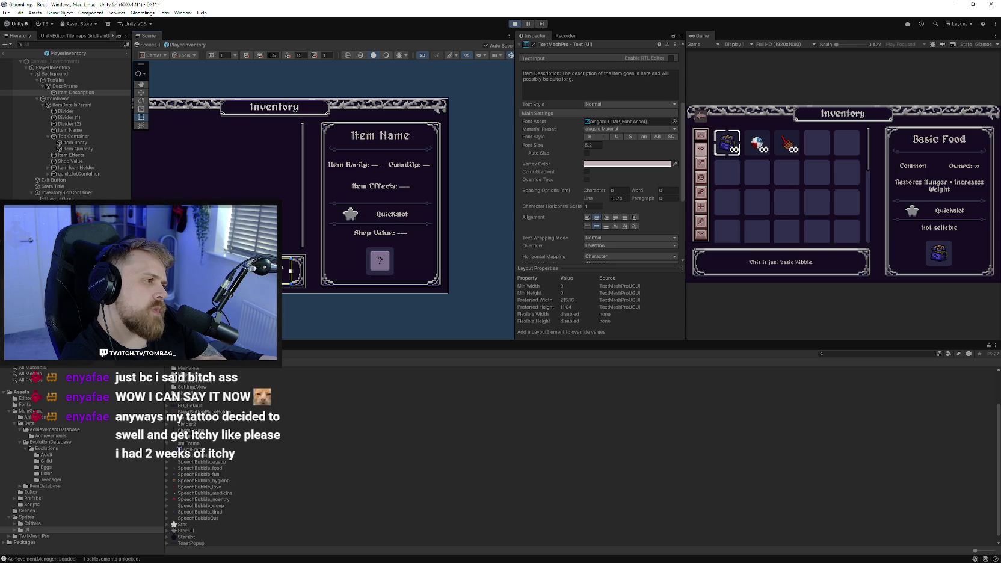
{"action": "left_click_drag", "start_coordinate": [685, 83], "coordinate": [551, 81]}
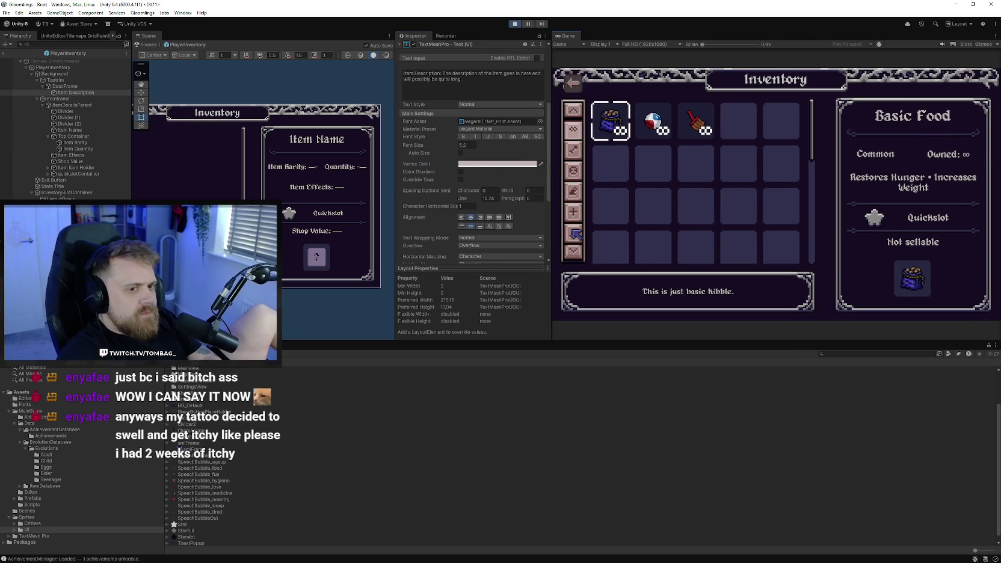
{"action": "scroll", "coordinate": [674, 168], "scroll_direction": "down", "scroll_amount": 3}
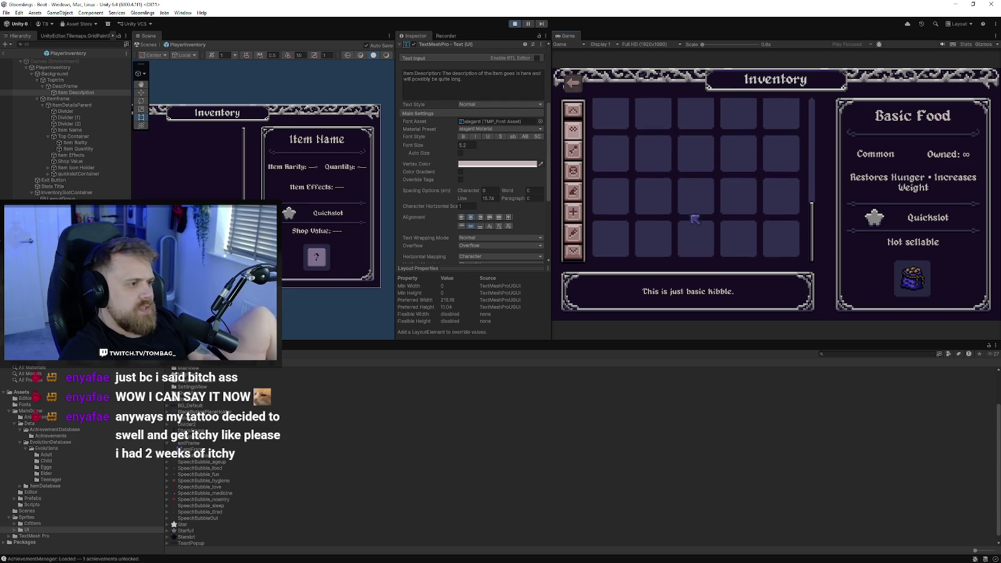
{"action": "scroll", "coordinate": [697, 137], "scroll_direction": "up", "scroll_amount": 3}
{"action": "scroll", "coordinate": [700, 118], "scroll_direction": "down", "scroll_amount": 2}
{"action": "scroll", "coordinate": [692, 151], "scroll_direction": "up", "scroll_amount": 3}
{"action": "scroll", "coordinate": [701, 157], "scroll_direction": "down", "scroll_amount": 4}
{"action": "scroll", "coordinate": [699, 199], "scroll_direction": "up", "scroll_amount": 3}
{"action": "scroll", "coordinate": [697, 220], "scroll_direction": "down", "scroll_amount": 3}
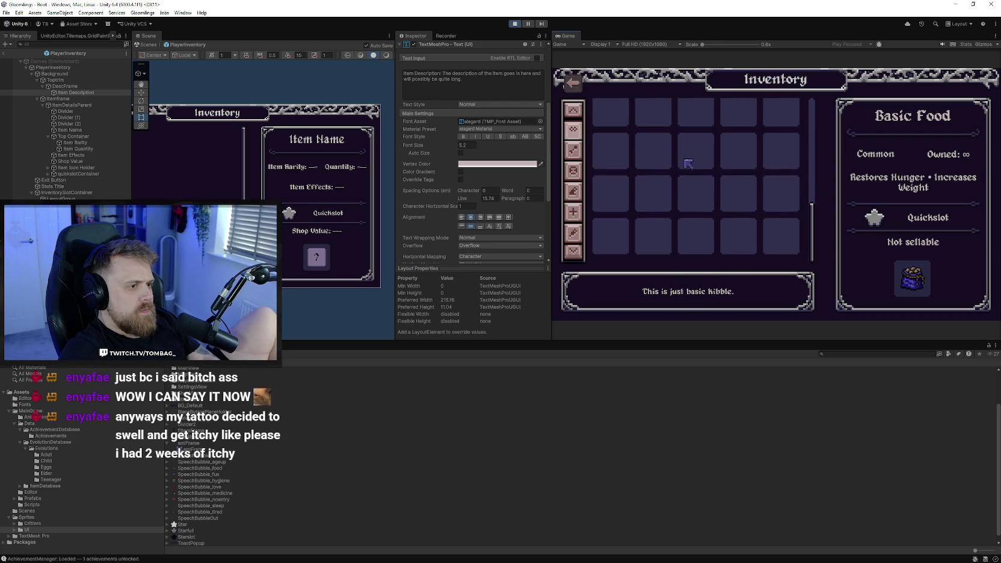
{"action": "scroll", "coordinate": [701, 210], "scroll_direction": "up", "scroll_amount": 3}
{"action": "scroll", "coordinate": [693, 113], "scroll_direction": "down", "scroll_amount": 4}
{"action": "scroll", "coordinate": [700, 236], "scroll_direction": "up", "scroll_amount": 2}
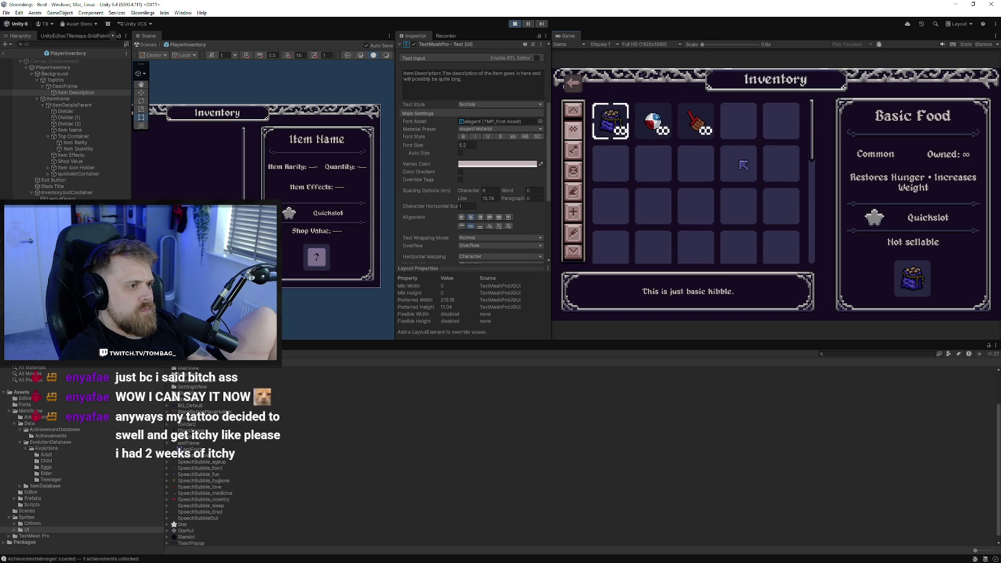
{"action": "scroll", "coordinate": [764, 168], "scroll_direction": "up", "scroll_amount": 2}
{"action": "scroll", "coordinate": [743, 221], "scroll_direction": "down", "scroll_amount": 3}
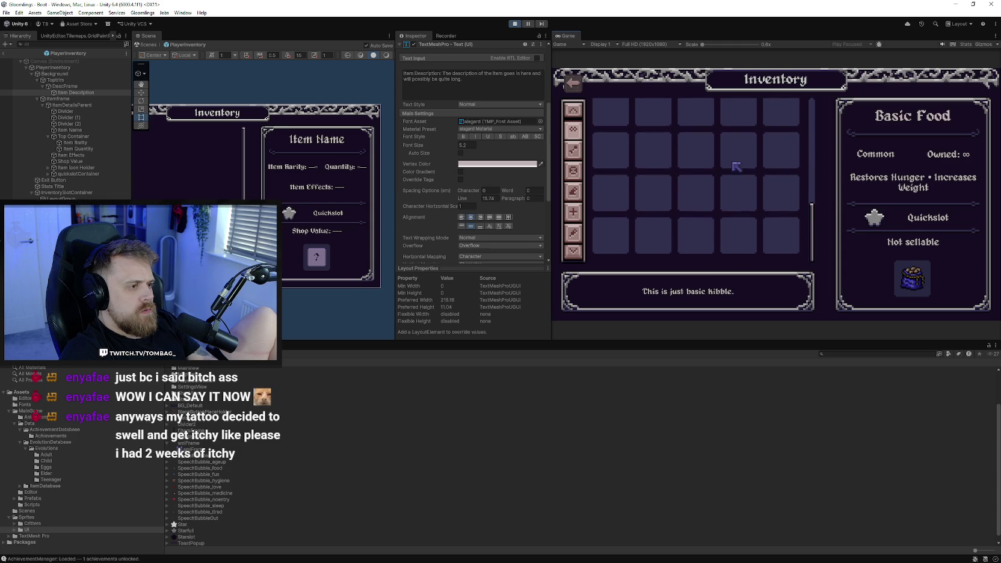
{"action": "scroll", "coordinate": [734, 181], "scroll_direction": "up", "scroll_amount": 3}
{"action": "scroll", "coordinate": [734, 132], "scroll_direction": "down", "scroll_amount": 1}
{"action": "scroll", "coordinate": [722, 162], "scroll_direction": "up", "scroll_amount": 2}
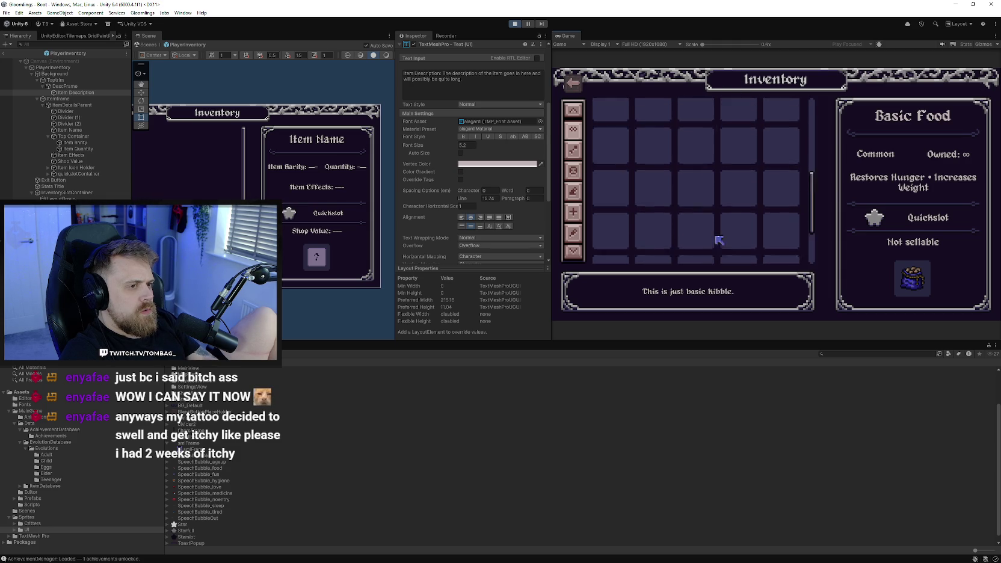
{"action": "left_click", "coordinate": [574, 191]}
{"action": "left_click", "coordinate": [575, 111]}
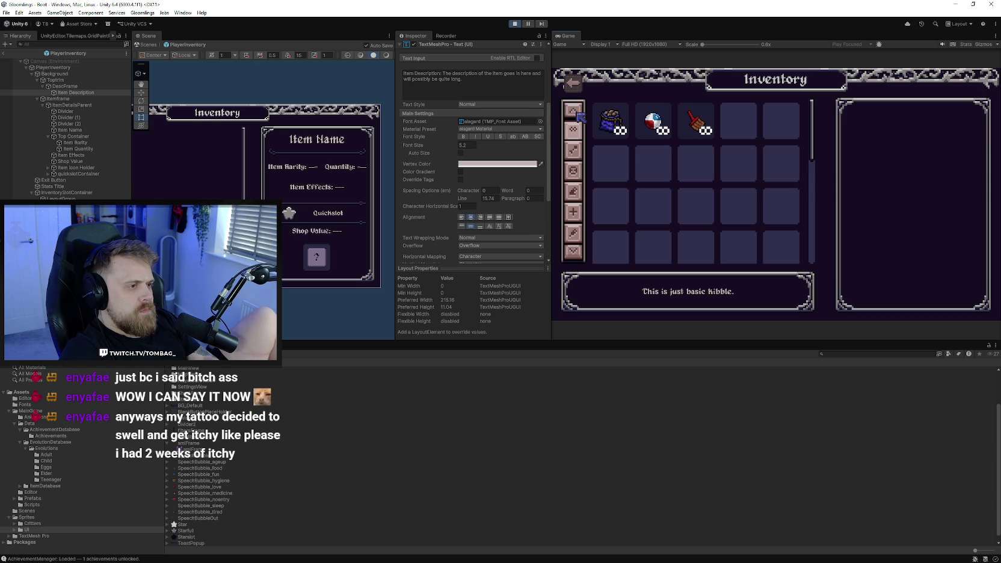
{"action": "left_click", "coordinate": [611, 120]}
{"action": "left_click", "coordinate": [653, 120]}
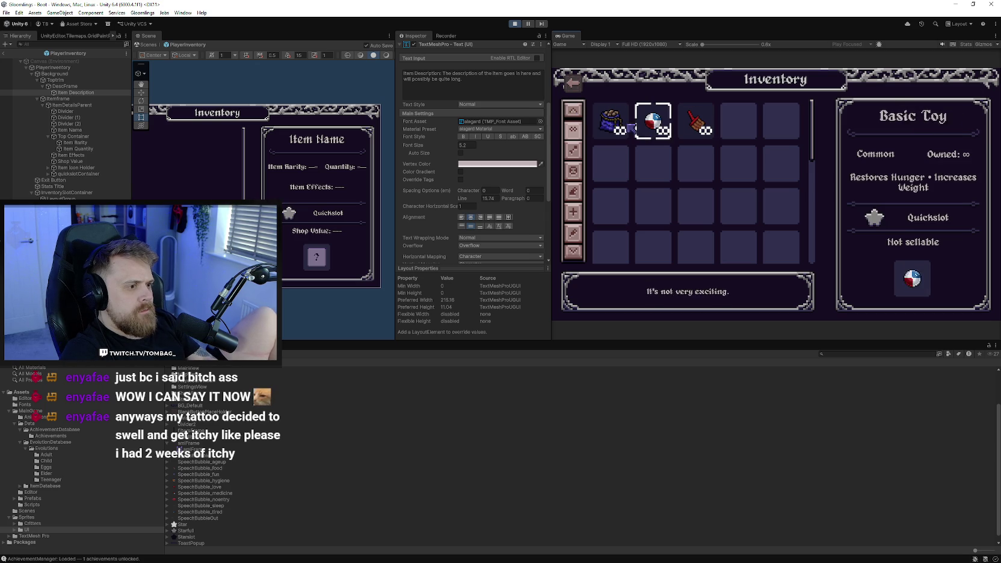
{"action": "left_click", "coordinate": [613, 123]}
{"action": "left_click_drag", "start_coordinate": [228, 270], "coordinate": [269, 268]}
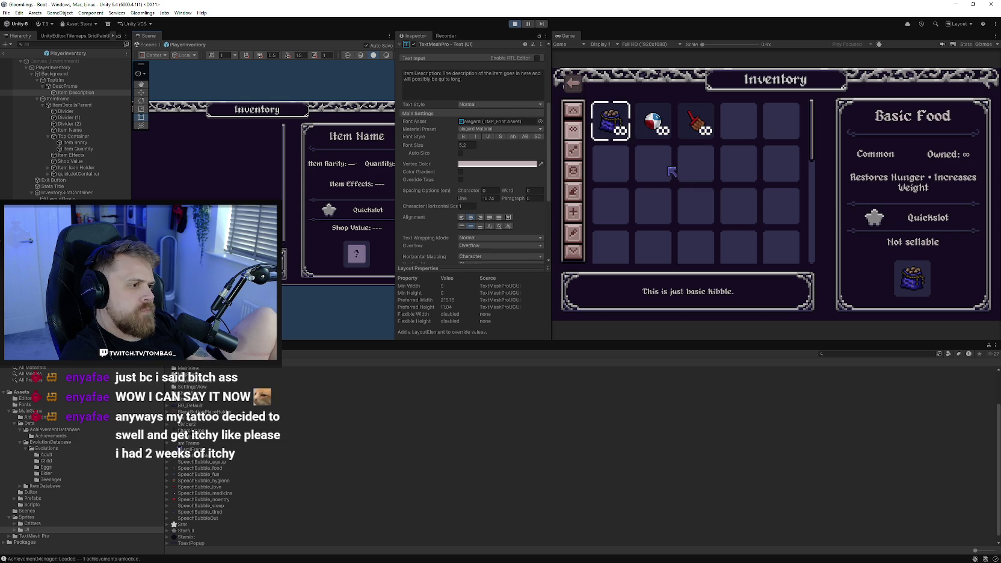
{"action": "mouse_move", "coordinate": [240, 181]}
{"action": "left_mouse_down"}
{"action": "mouse_move", "coordinate": [319, 181]}
{"action": "mouse_move", "coordinate": [166, 167]}
{"action": "left_mouse_up"}
{"action": "scroll", "coordinate": [265, 180], "scroll_direction": "up", "scroll_amount": 1}
Set the Item Description text's font size to 6.2, save, and restart Play mode
{"action": "left_click", "coordinate": [312, 145]}
{"action": "left_click_drag", "start_coordinate": [238, 242], "coordinate": [338, 216]}
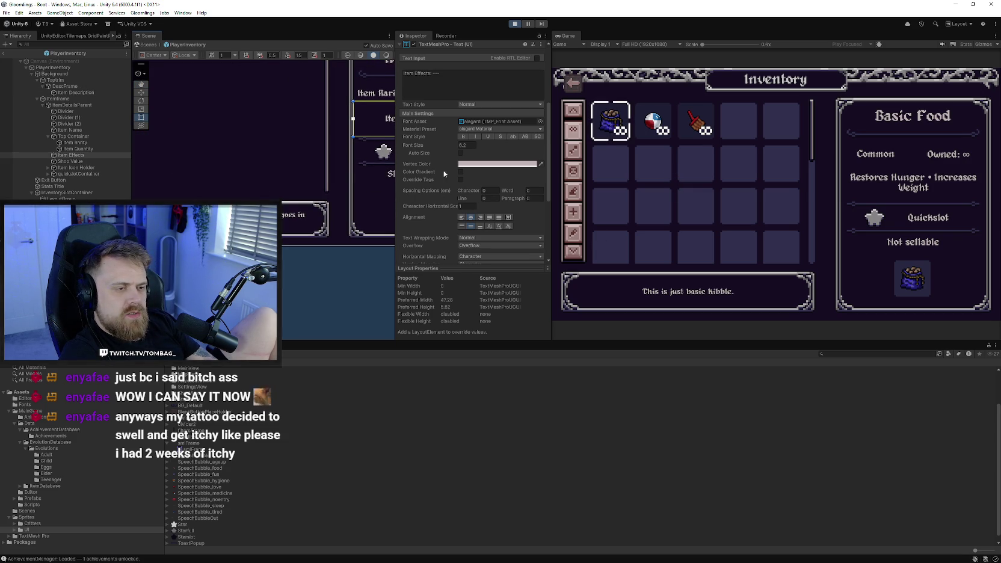
{"action": "left_click", "coordinate": [303, 218]}
{"action": "left_click_drag", "start_coordinate": [299, 272], "coordinate": [318, 272]}
{"action": "left_click", "coordinate": [462, 145]}
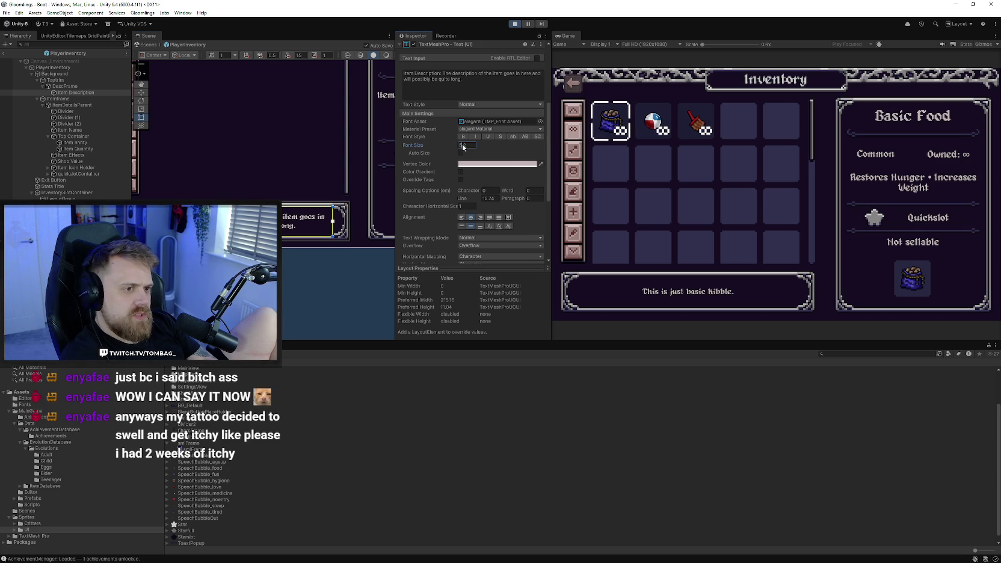
{"action": "type", "text": "6.2"}
{"action": "key", "text": "ctrl+s"}
{"action": "left_click", "coordinate": [515, 24]}
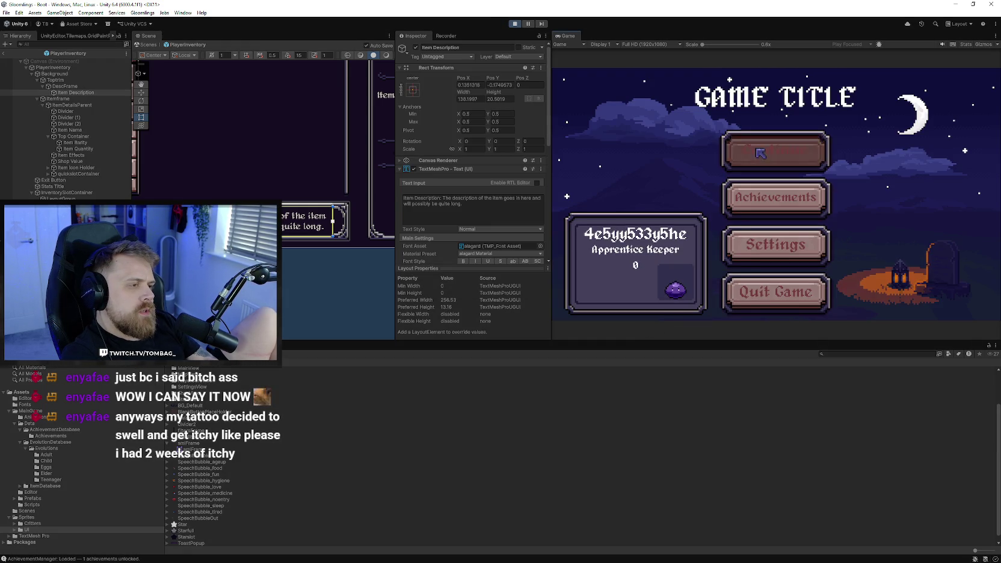
Continue the saved game, open the Bag, and view Basic Food, Toy and Cleaner details
{"action": "left_click", "coordinate": [771, 152]}
{"action": "left_click", "coordinate": [599, 276]}
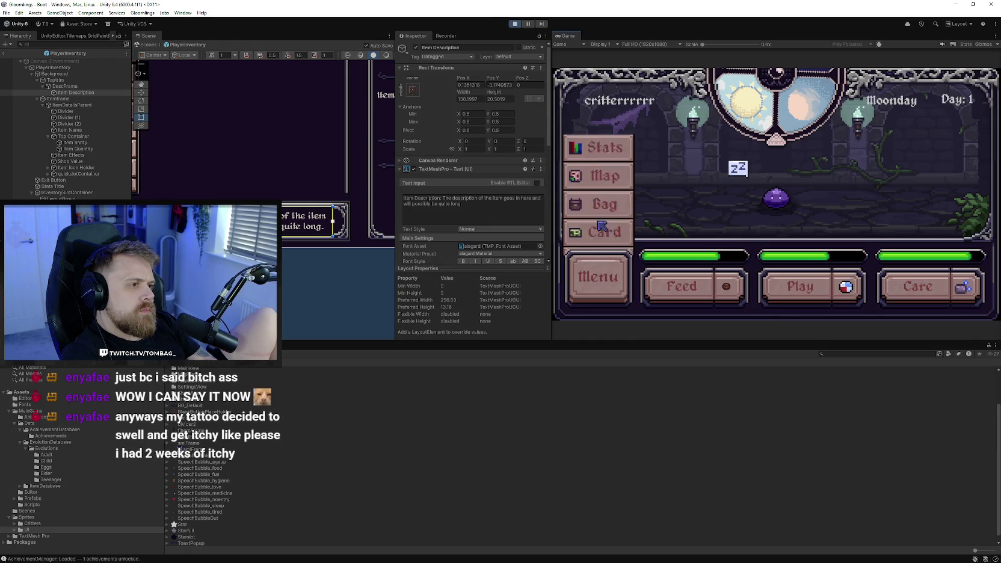
{"action": "left_click", "coordinate": [599, 147]}
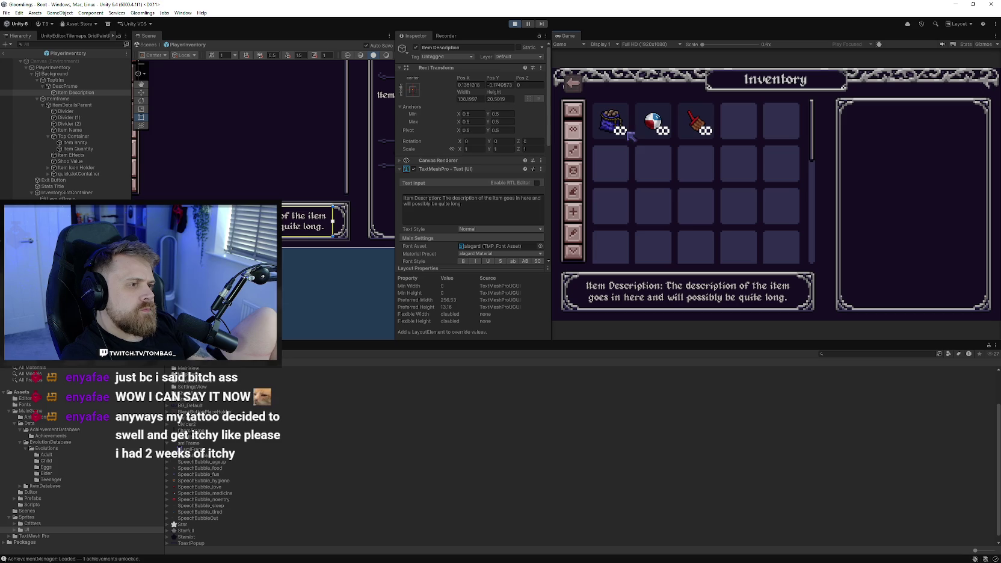
{"action": "left_click", "coordinate": [611, 121]}
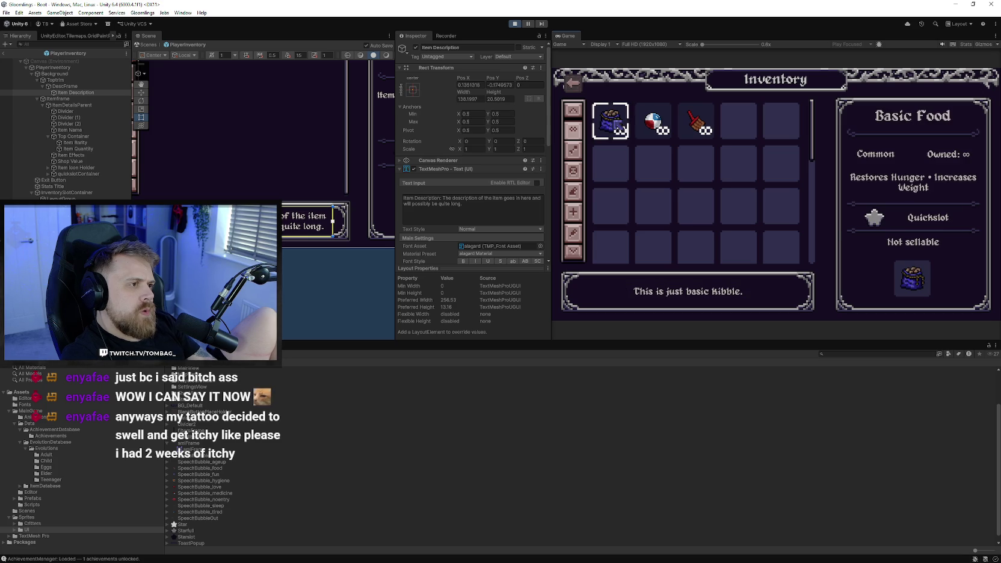
{"action": "left_click", "coordinate": [654, 120]}
{"action": "left_click", "coordinate": [689, 123]}
Switch repeatedly between the Basic Food, Toy and Cleaner details, ending on Basic Toy
{"action": "left_click", "coordinate": [613, 123]}
{"action": "left_click", "coordinate": [651, 122]}
{"action": "left_click", "coordinate": [614, 123]}
{"action": "left_click", "coordinate": [690, 122]}
{"action": "left_click", "coordinate": [653, 123]}
{"action": "left_click", "coordinate": [613, 123]}
{"action": "left_click", "coordinate": [661, 127]}
{"action": "left_click", "coordinate": [698, 126]}
{"action": "left_click", "coordinate": [614, 129]}
{"action": "left_click", "coordinate": [656, 127]}
{"action": "left_click", "coordinate": [698, 127]}
{"action": "left_click", "coordinate": [611, 121]}
{"action": "left_click", "coordinate": [695, 120]}
{"action": "left_click", "coordinate": [654, 120]}
{"action": "left_click", "coordinate": [610, 120]}
{"action": "left_click", "coordinate": [653, 120]}
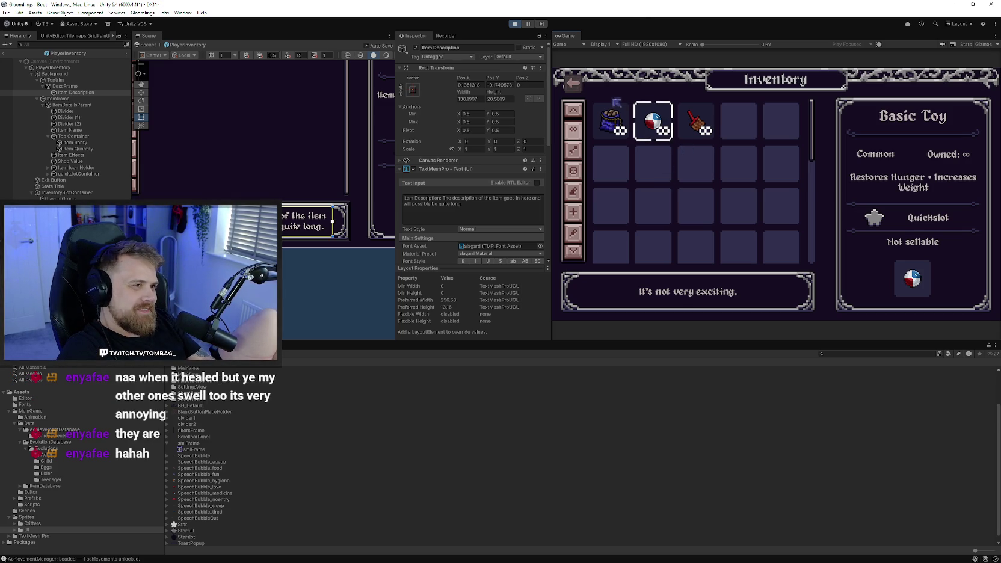
Filter to one category and back to all, view Basic Food, then close the inventory
{"action": "left_click", "coordinate": [577, 148]}
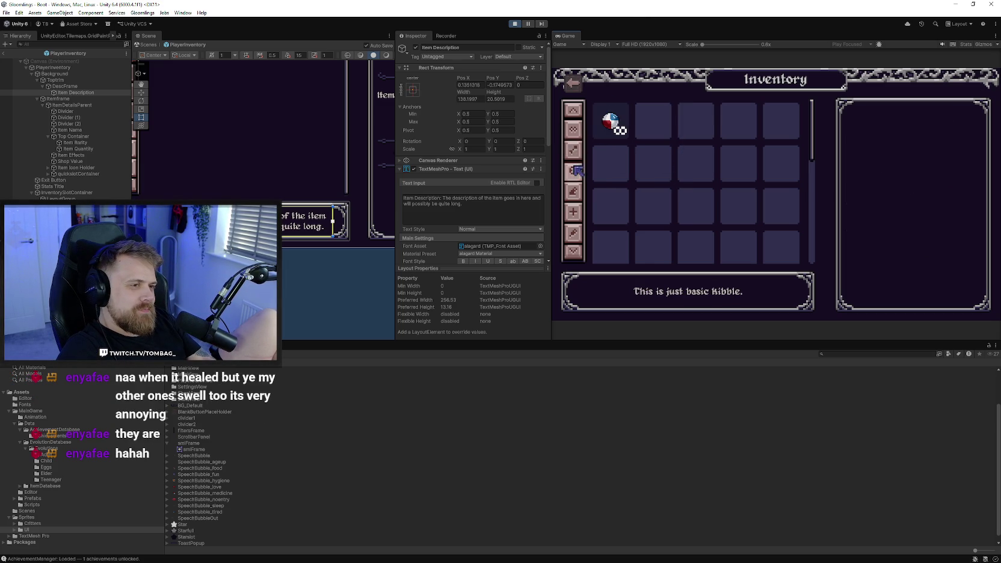
{"action": "left_click", "coordinate": [573, 129]}
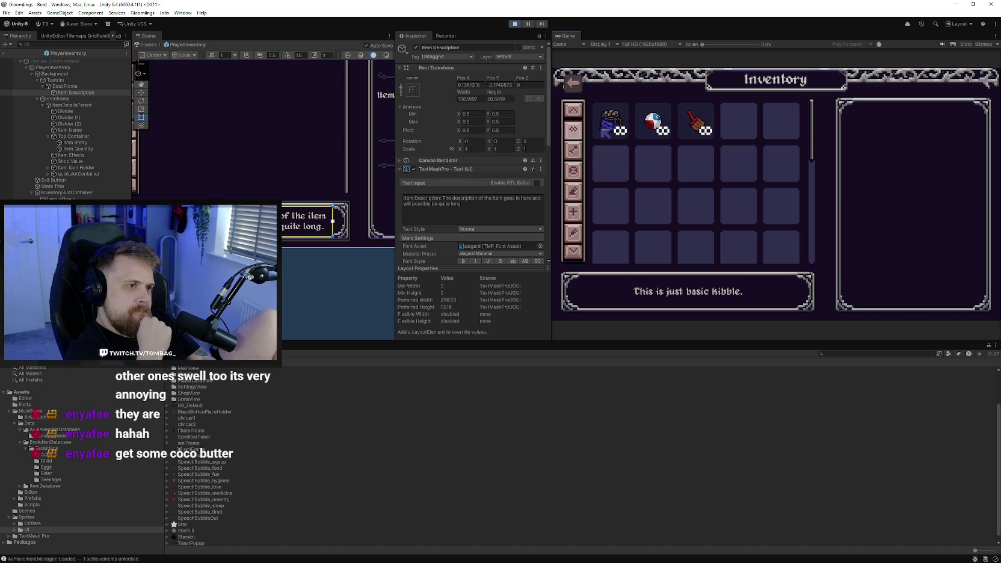
{"action": "left_click", "coordinate": [604, 134]}
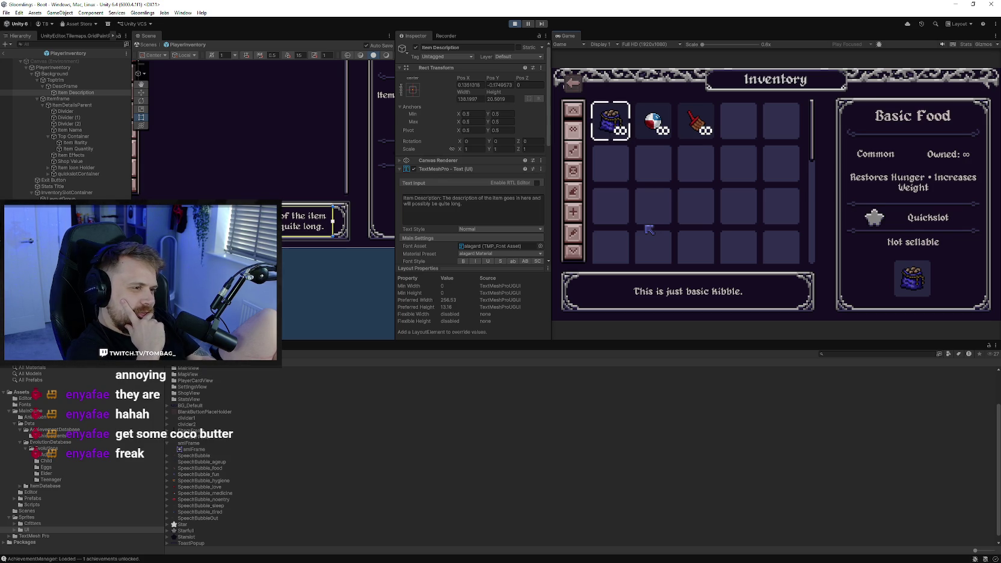
{"action": "left_click", "coordinate": [587, 87]}
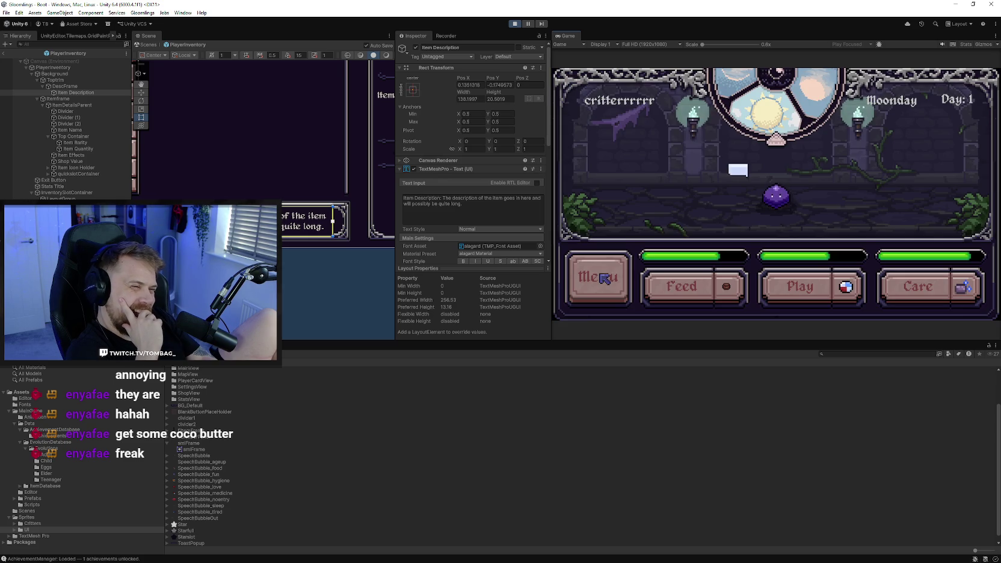
Quit to the title screen, check the settings, and continue the game
{"action": "left_click", "coordinate": [606, 293]}
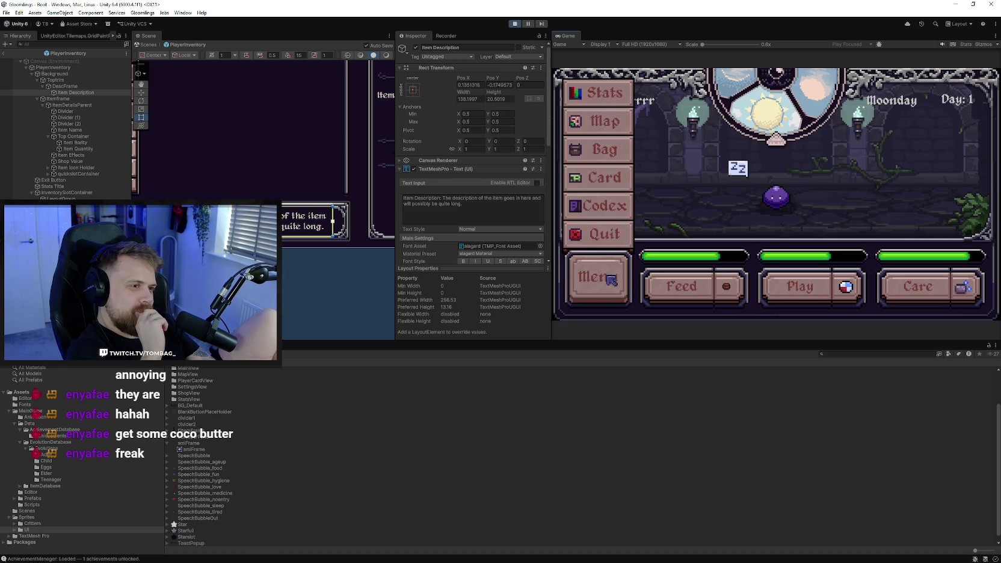
{"action": "left_click", "coordinate": [598, 233]}
{"action": "left_click", "coordinate": [766, 256]}
{"action": "left_click", "coordinate": [582, 96]}
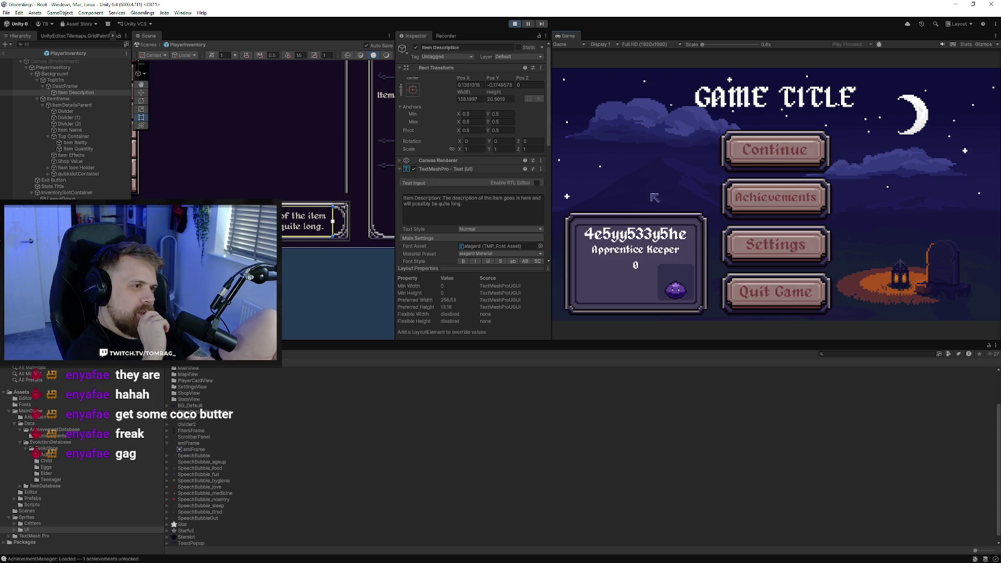
{"action": "left_click", "coordinate": [751, 161]}
Open and close the Trainer Card and the Codex from the side menu
{"action": "left_click", "coordinate": [608, 272]}
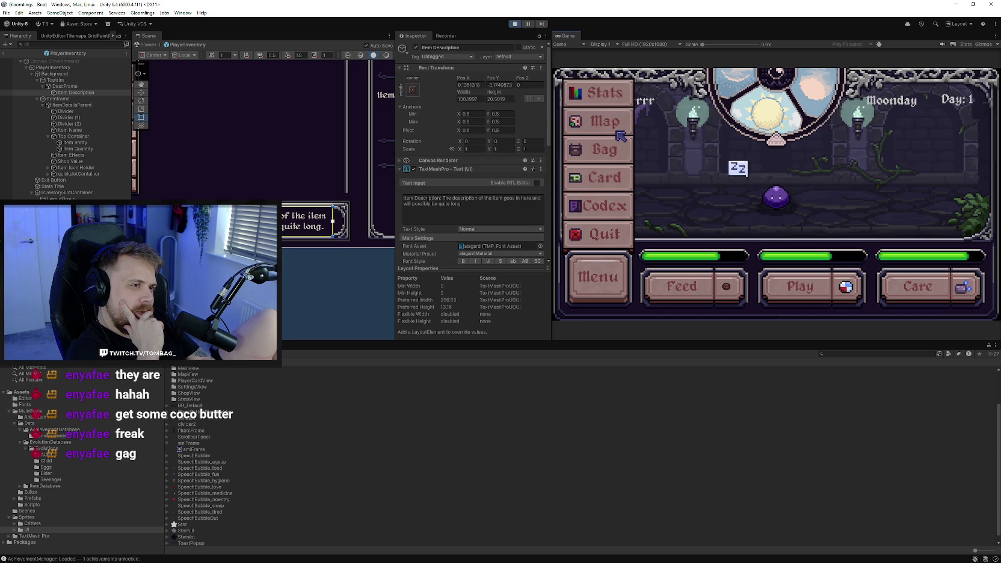
{"action": "left_click", "coordinate": [629, 184]}
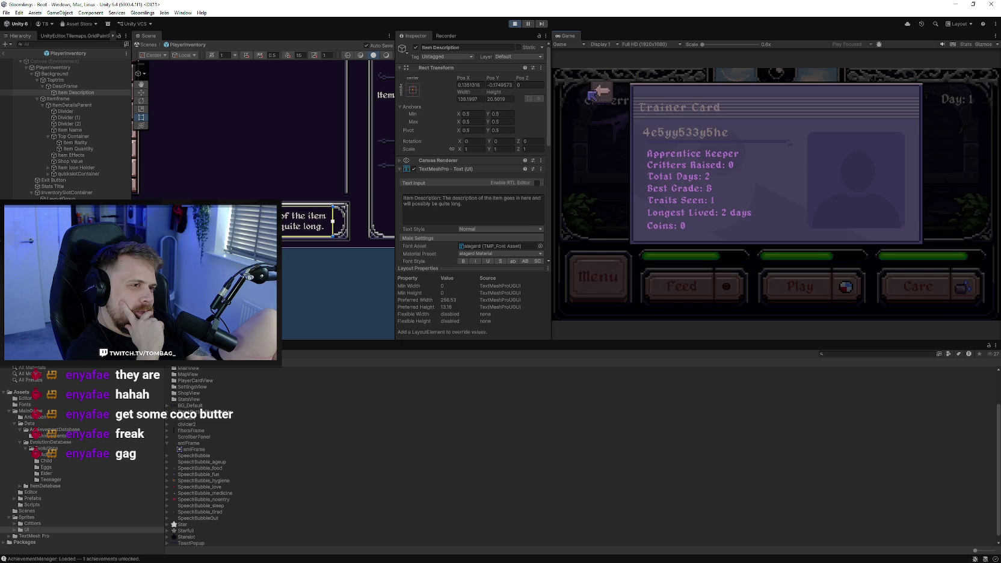
{"action": "left_click", "coordinate": [602, 92]}
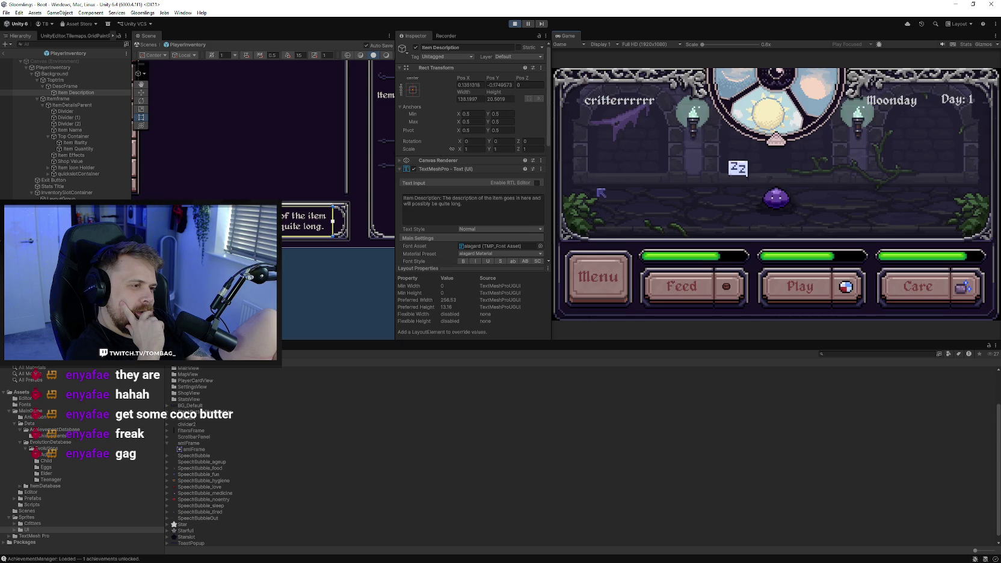
{"action": "left_click", "coordinate": [619, 275]}
{"action": "left_click", "coordinate": [623, 211]}
{"action": "left_click", "coordinate": [572, 92]}
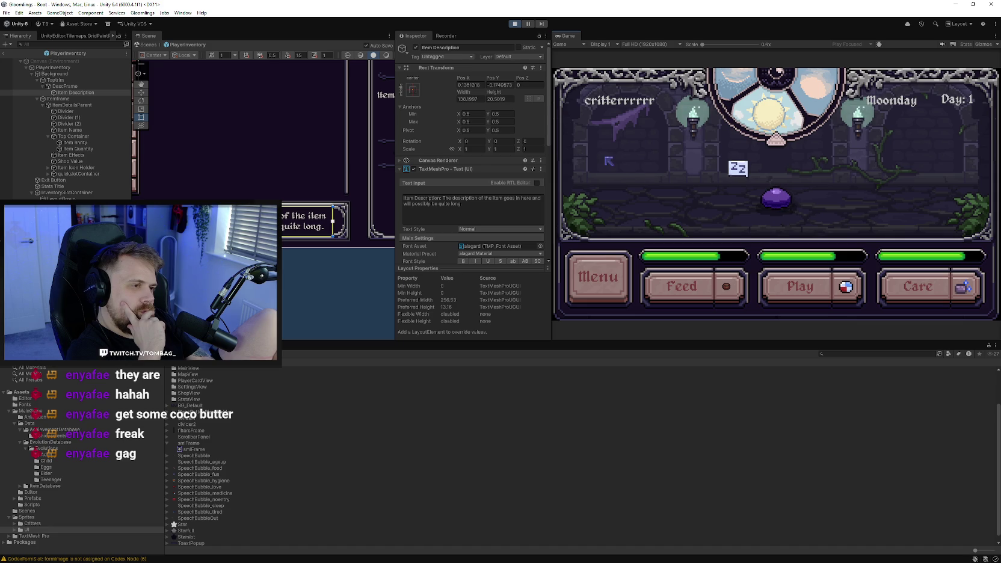
Check the Stats panel, then open the inventory from the game menu
{"action": "left_click", "coordinate": [615, 292]}
{"action": "left_click", "coordinate": [618, 296]}
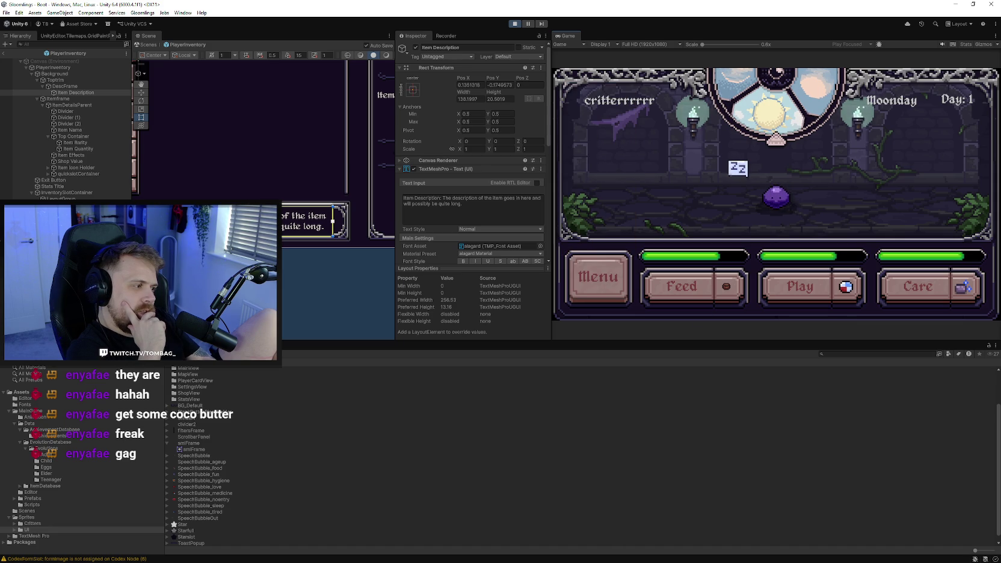
{"action": "left_click", "coordinate": [617, 294]}
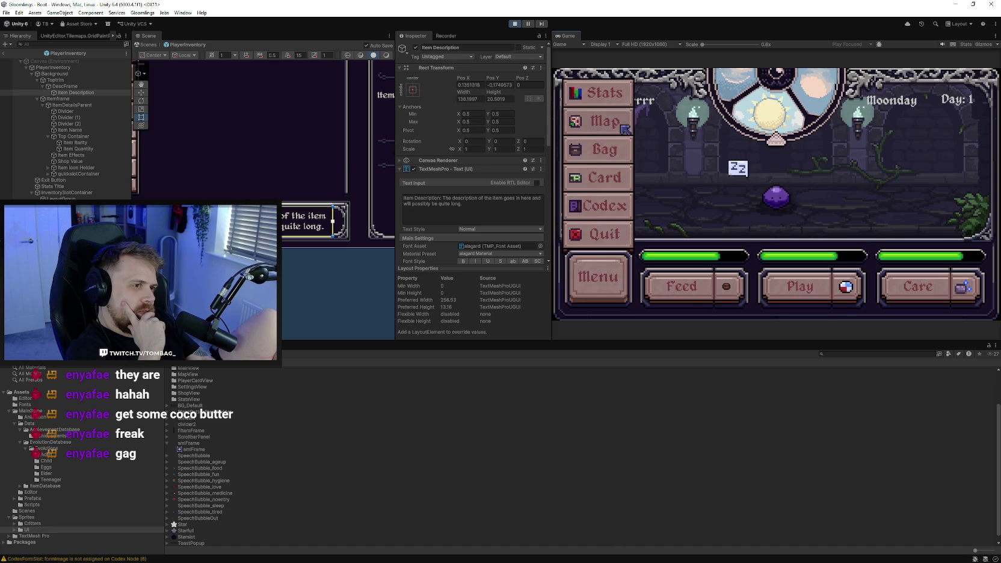
{"action": "left_click", "coordinate": [599, 93]}
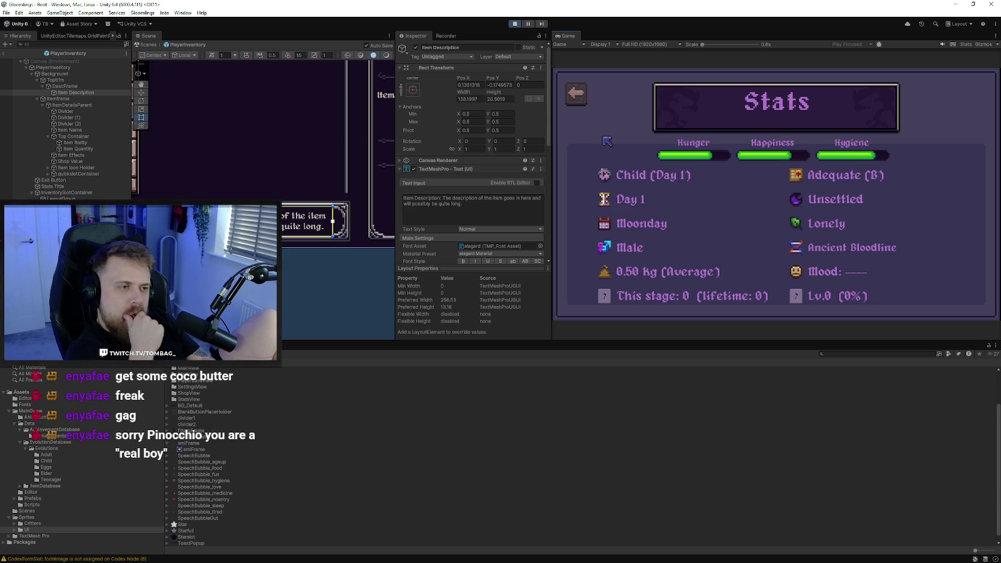
{"action": "left_click", "coordinate": [577, 102]}
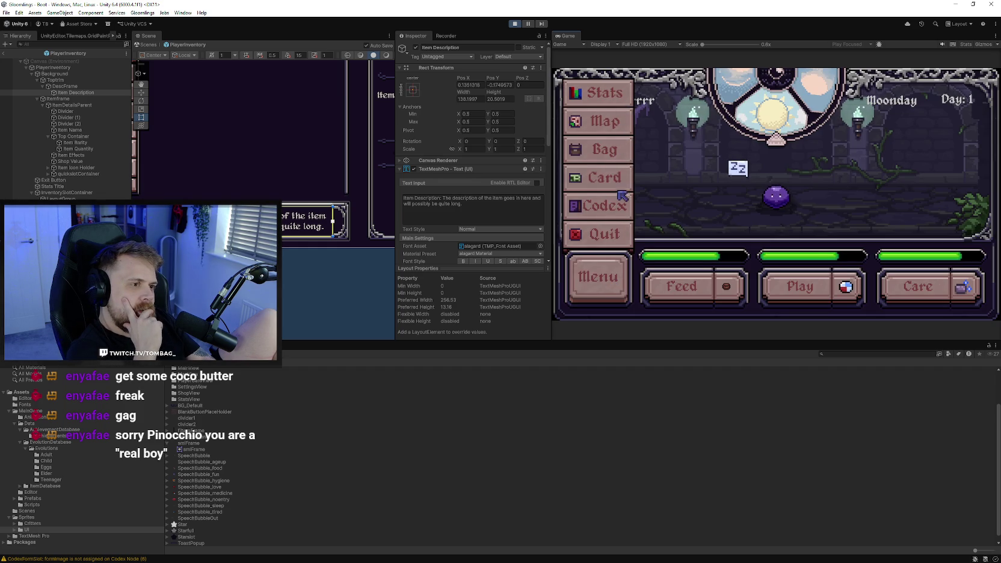
{"action": "left_click", "coordinate": [620, 151]}
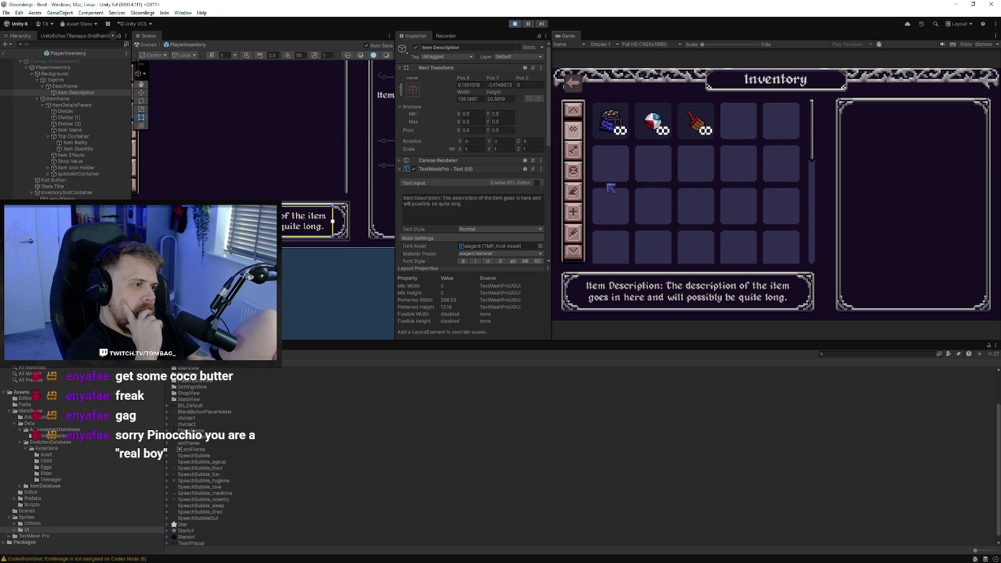
Check the Basic Food, Basic Cleaner and Basic Toy details in the running inventory
{"action": "left_click", "coordinate": [611, 121]}
{"action": "left_click", "coordinate": [695, 120]}
{"action": "left_click", "coordinate": [653, 120]}
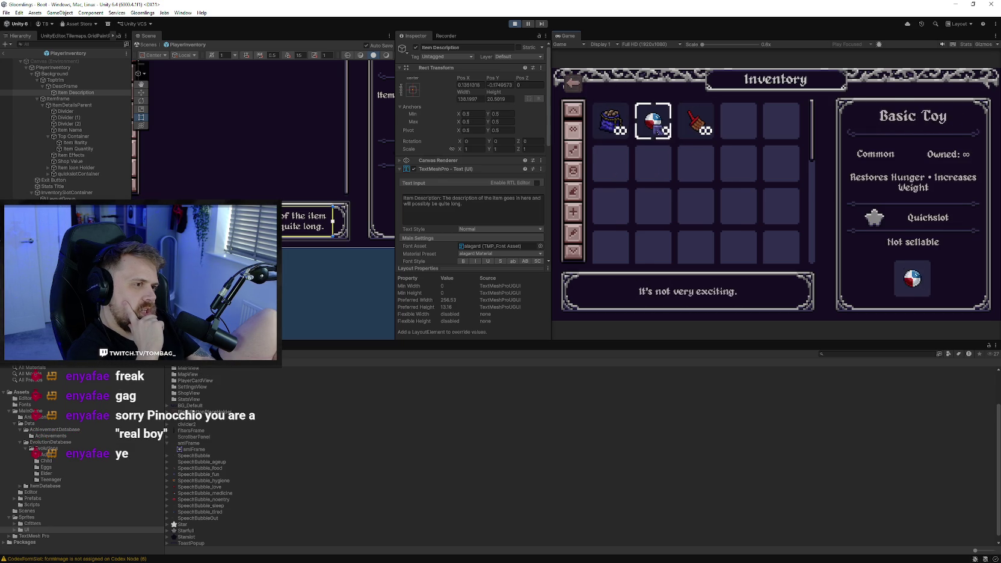
{"action": "scroll", "coordinate": [617, 206], "scroll_direction": "up", "scroll_amount": 1}
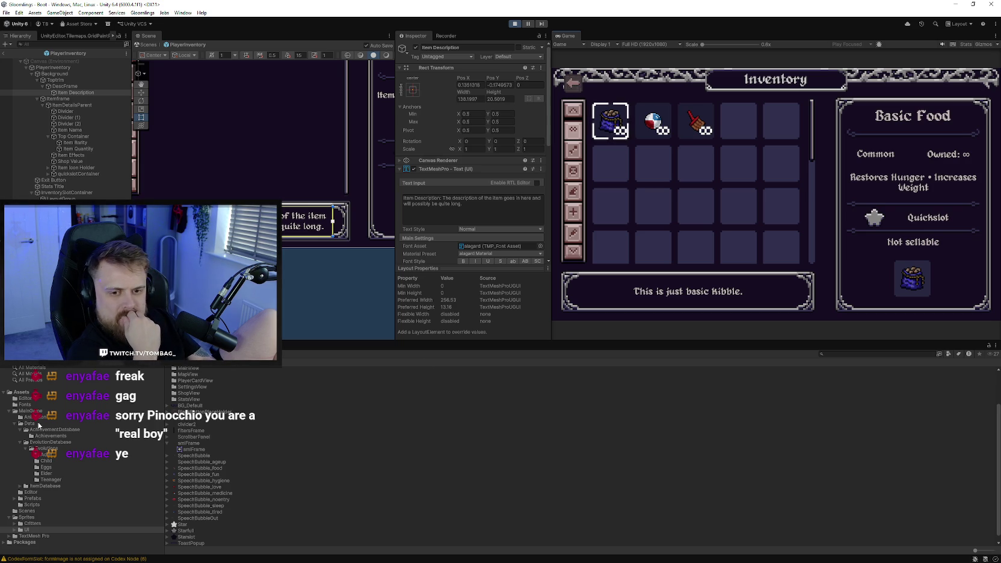
Select the BasicToy item asset in the ItemDatabase/Items folder
{"action": "left_click", "coordinate": [45, 486]}
{"action": "double_click", "coordinate": [182, 370]}
{"action": "left_click", "coordinate": [187, 388]}
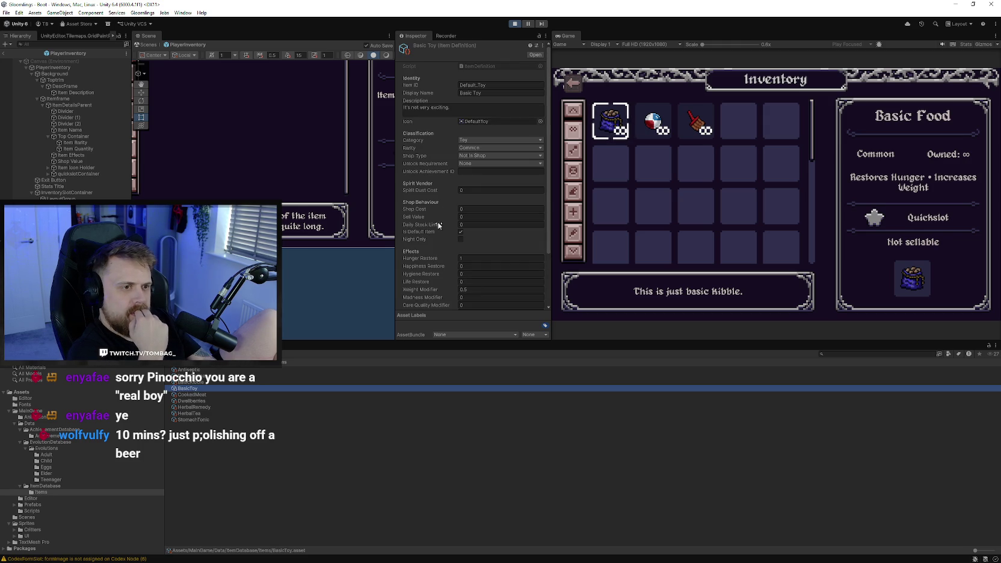
{"action": "scroll", "coordinate": [444, 242], "scroll_direction": "down", "scroll_amount": 1}
Set Basic Toy's Happiness Restore to 10, Hunger Restore to 0 and Intelligence Gain to 0.1
{"action": "left_click", "coordinate": [471, 268]}
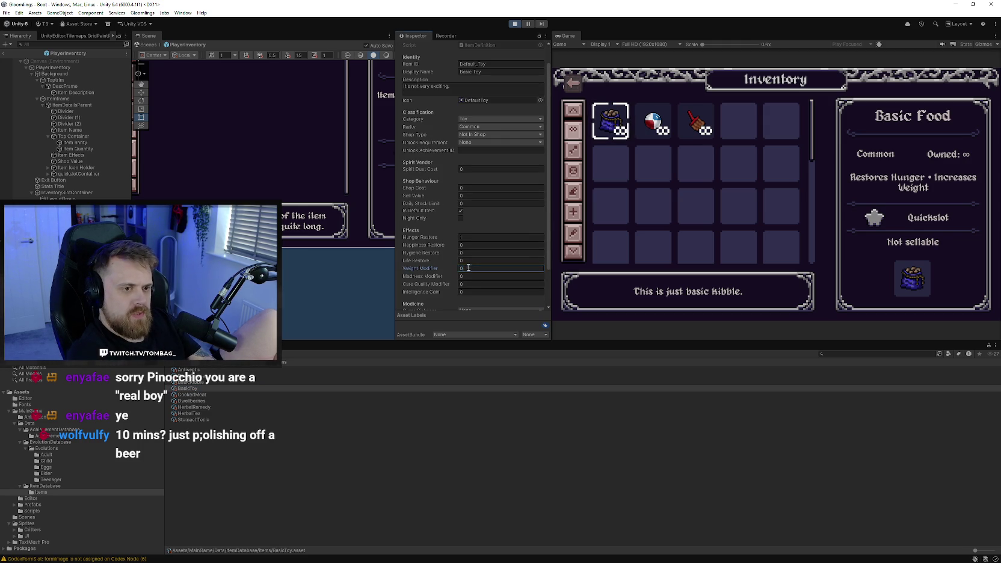
{"action": "left_click", "coordinate": [465, 245]}
{"action": "type", "text": "10"}
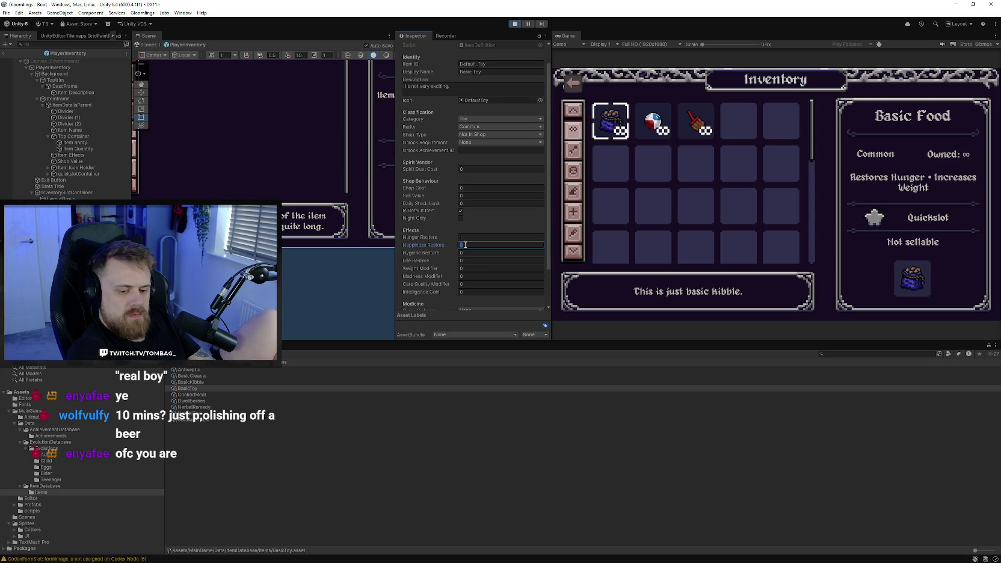
{"action": "left_click", "coordinate": [468, 237]}
{"action": "type", "text": "0"}
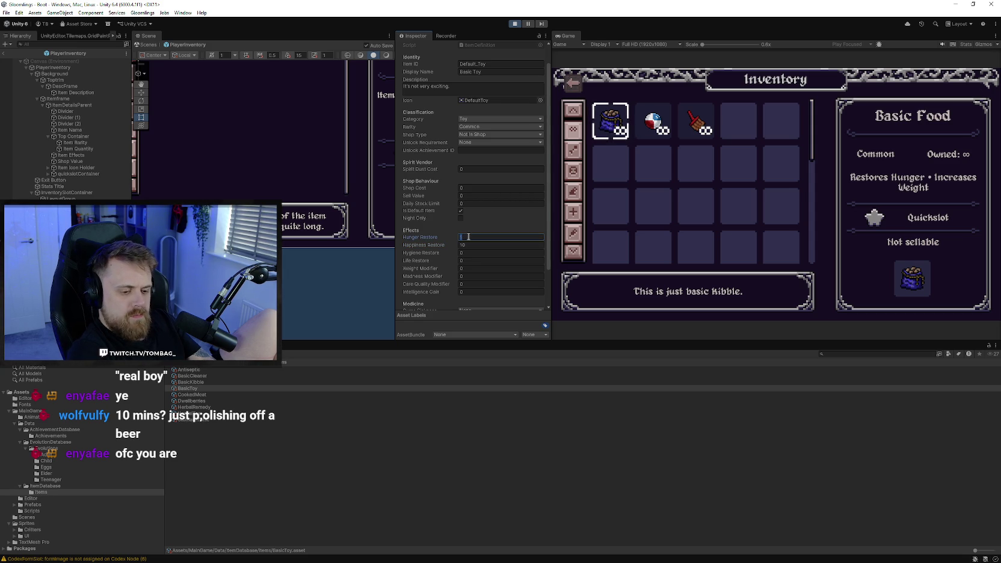
{"action": "scroll", "coordinate": [449, 282], "scroll_direction": "down", "scroll_amount": 1}
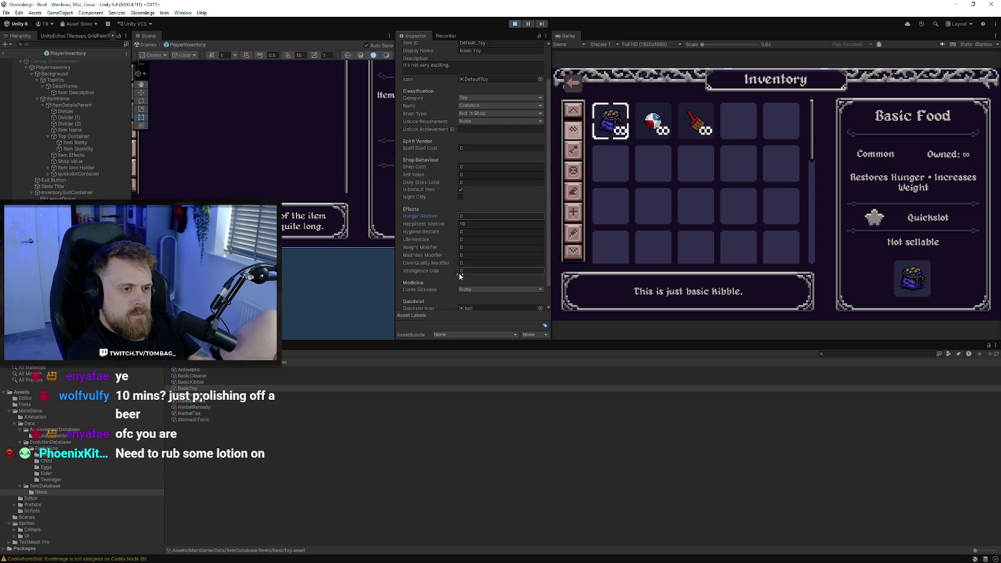
{"action": "scroll", "coordinate": [442, 274], "scroll_direction": "down", "scroll_amount": 1}
{"action": "scroll", "coordinate": [442, 274], "scroll_direction": "down", "scroll_amount": 1}
{"action": "left_click", "coordinate": [471, 248]}
{"action": "type", "text": "0.1"}
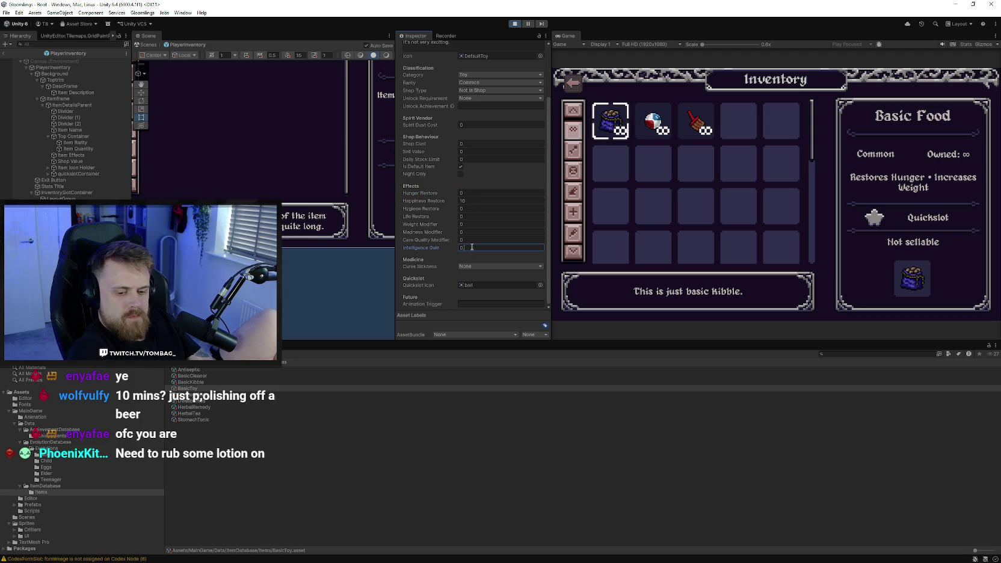
Exit Play mode and review Basic Toy's Common Toy, default-item and ball-icon settings
{"action": "left_click", "coordinate": [515, 24]}
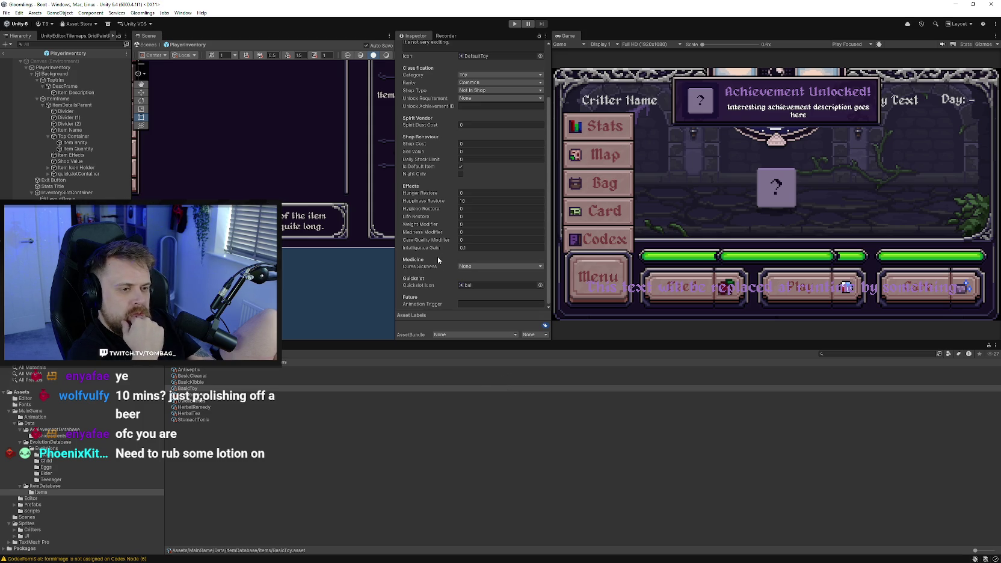
{"action": "scroll", "coordinate": [439, 265], "scroll_direction": "up", "scroll_amount": 1}
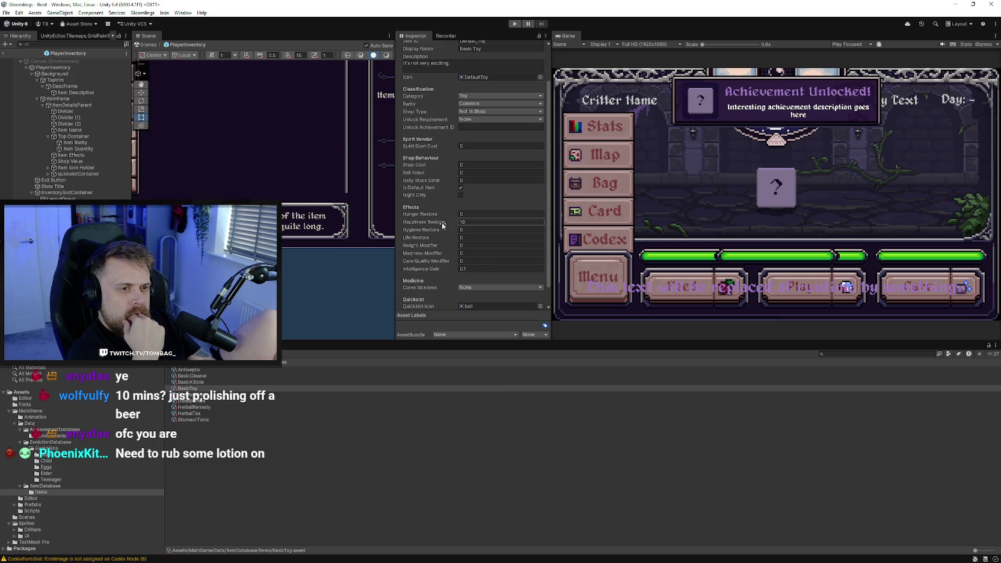
{"action": "scroll", "coordinate": [441, 205], "scroll_direction": "up", "scroll_amount": 1}
{"action": "mouse_move", "coordinate": [425, 203]}
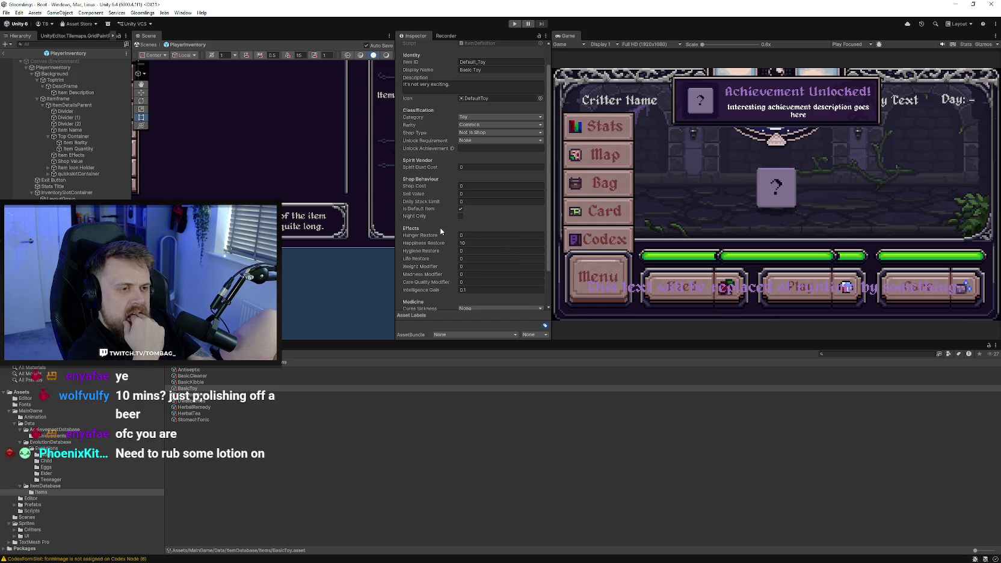
{"action": "scroll", "coordinate": [441, 231], "scroll_direction": "down", "scroll_amount": 3}
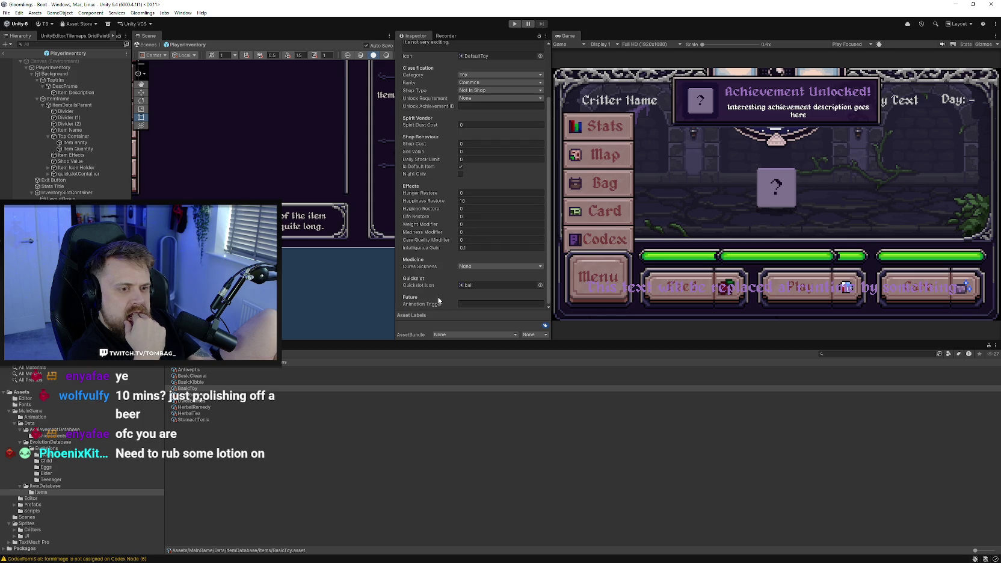
Give Basic Cleaner Weight Modifier 0 and Care Quality, Hygiene, Happiness 0.1, then play-test
{"action": "left_click", "coordinate": [192, 375]}
{"action": "left_click", "coordinate": [415, 193]}
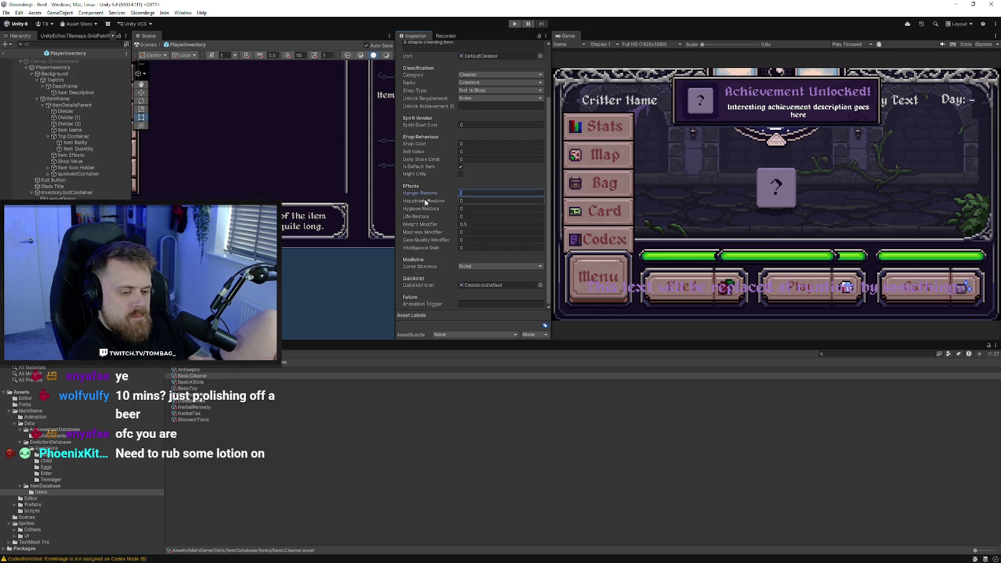
{"action": "left_click", "coordinate": [436, 225]}
{"action": "left_click", "coordinate": [438, 255]}
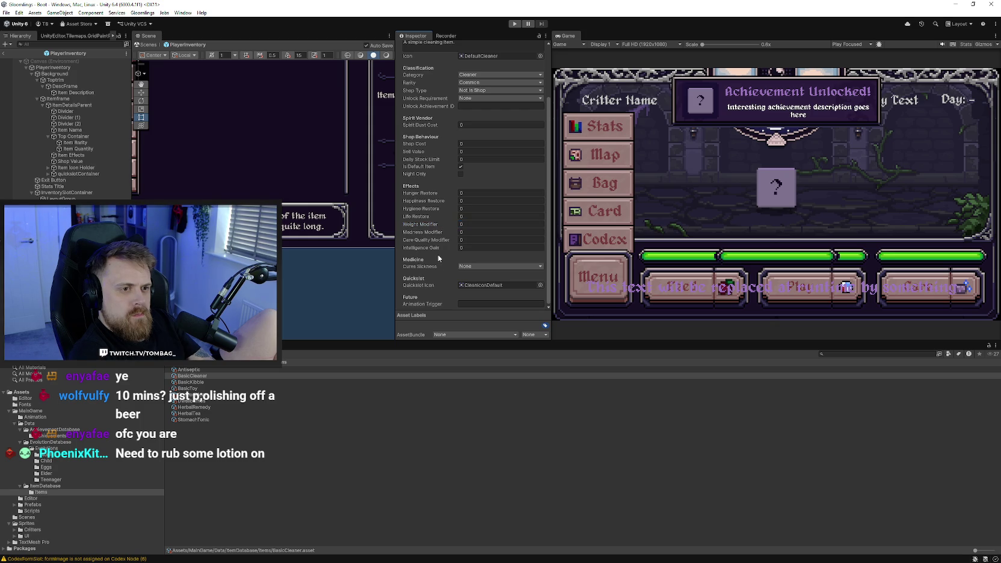
{"action": "left_click", "coordinate": [466, 241]}
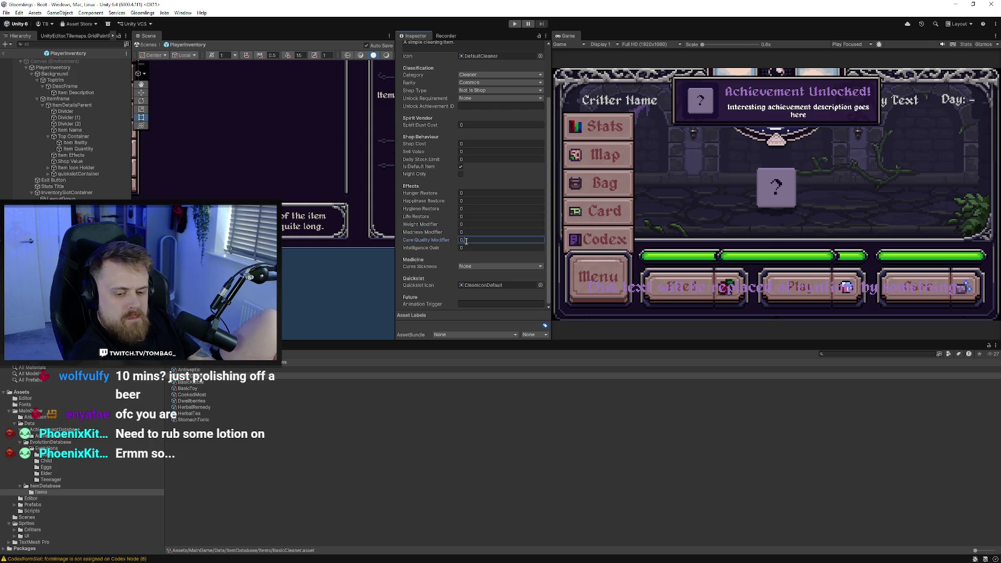
{"action": "type", "text": "1"}
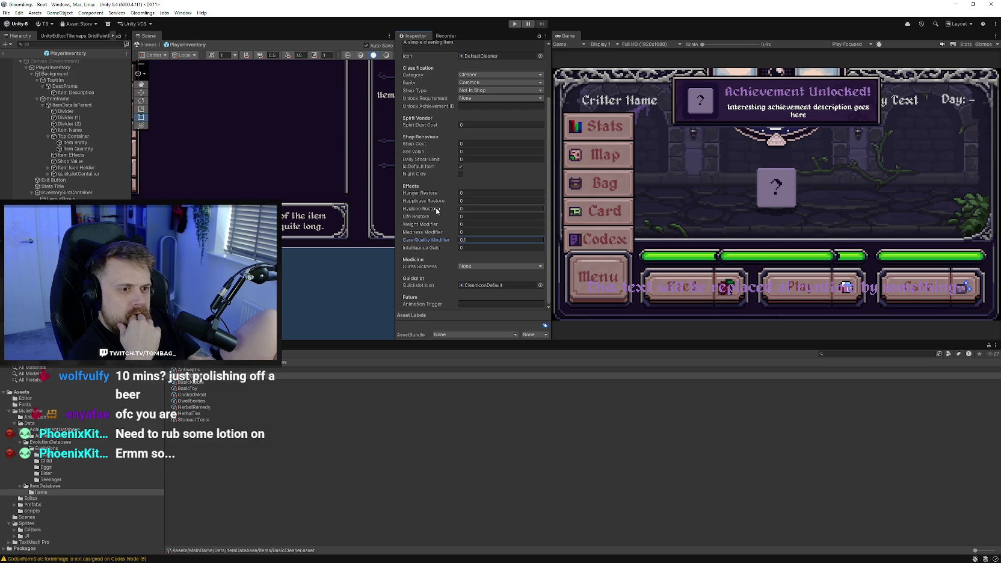
{"action": "left_click", "coordinate": [470, 207]}
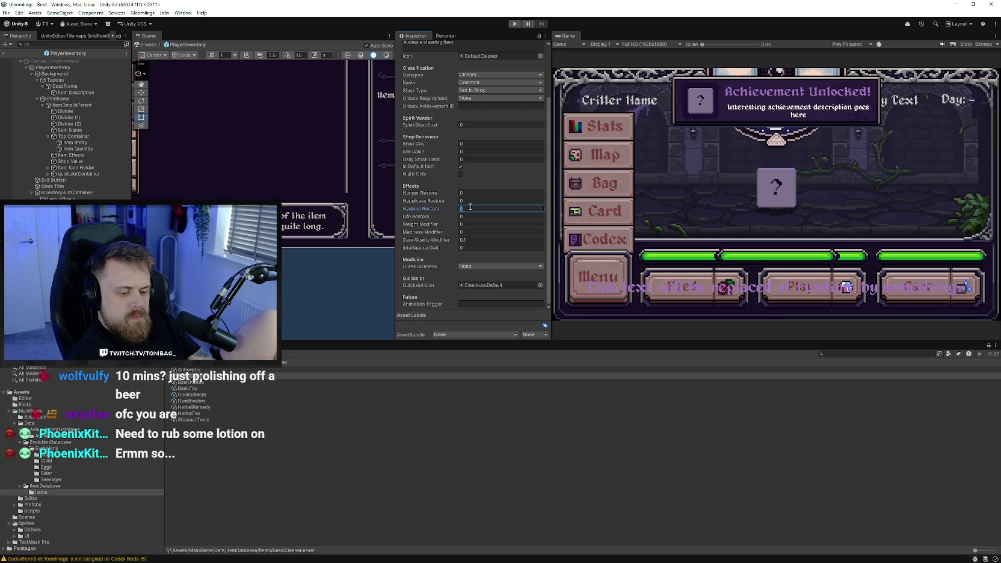
{"action": "type", "text": ".1"}
{"action": "left_click", "coordinate": [440, 254]}
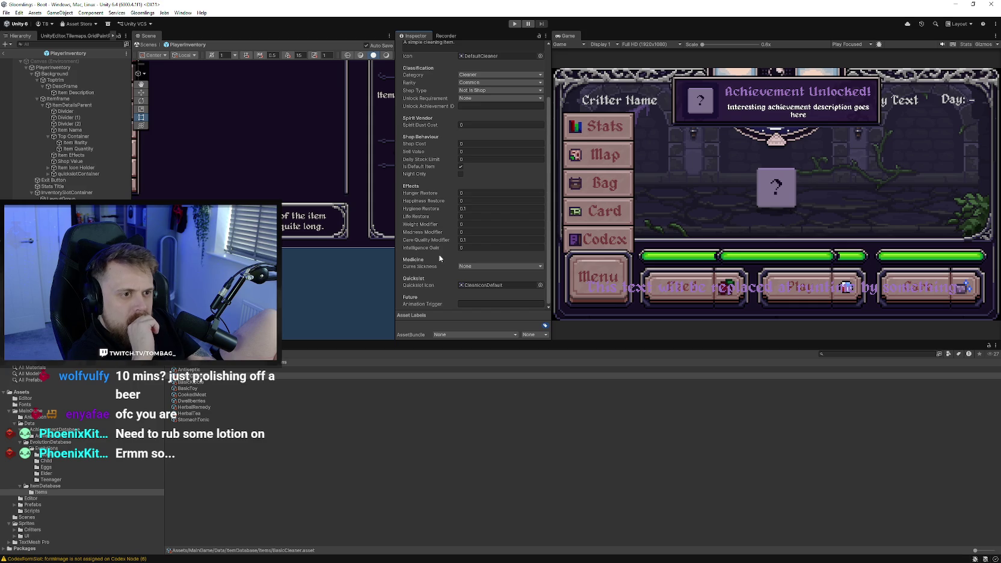
{"action": "left_click", "coordinate": [476, 203]}
{"action": "type", "text": ".1"}
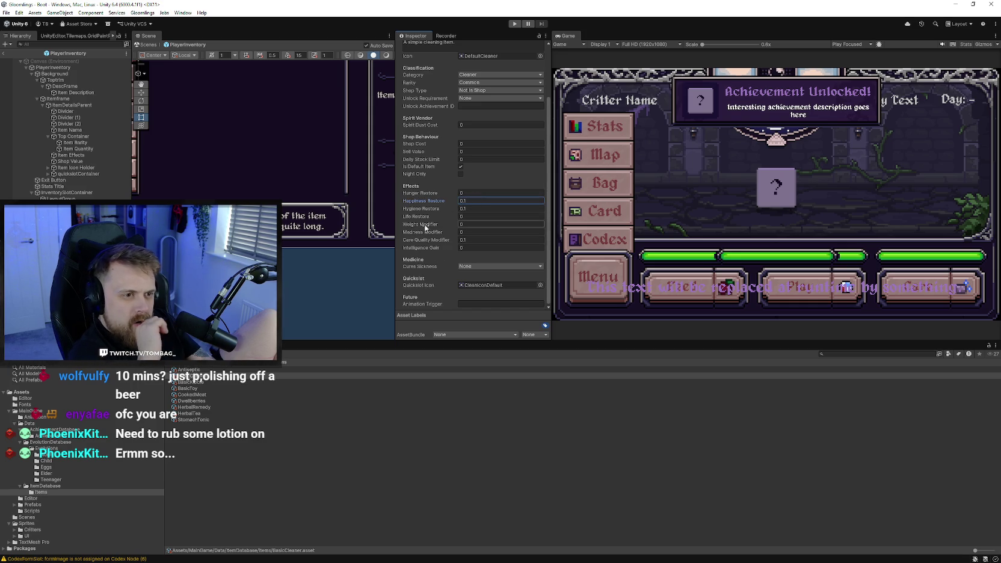
{"action": "left_click", "coordinate": [515, 24]}
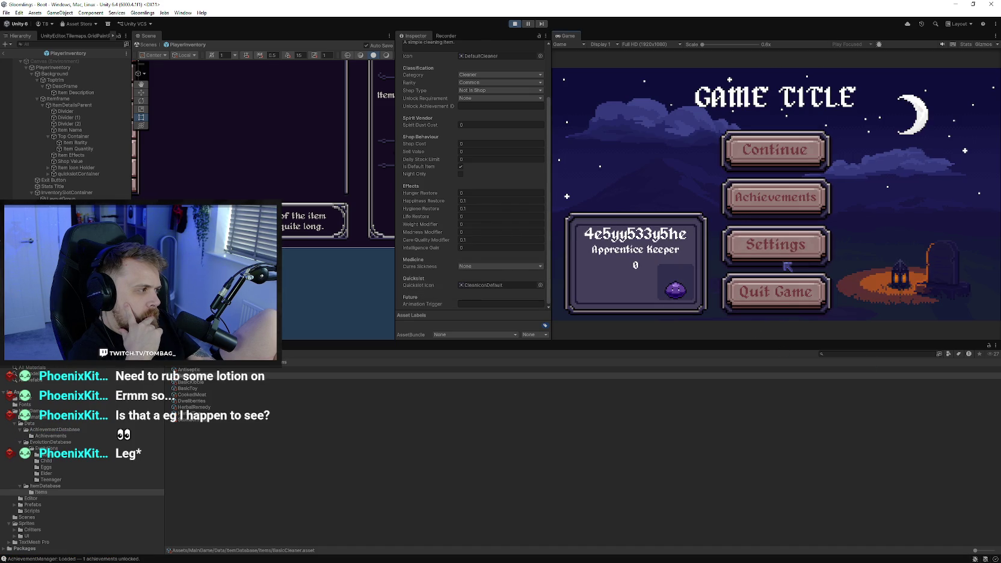
Continue the saved game, open Menu > Bag, and view the Cleaner, Toy and Food details
{"action": "left_click", "coordinate": [772, 156]}
{"action": "left_click", "coordinate": [598, 277]}
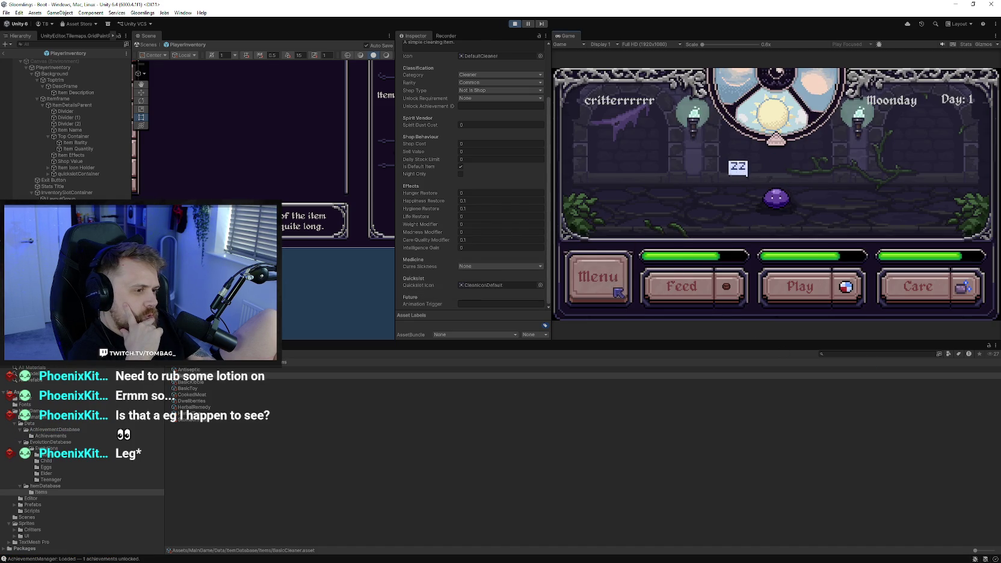
{"action": "left_click", "coordinate": [625, 158]}
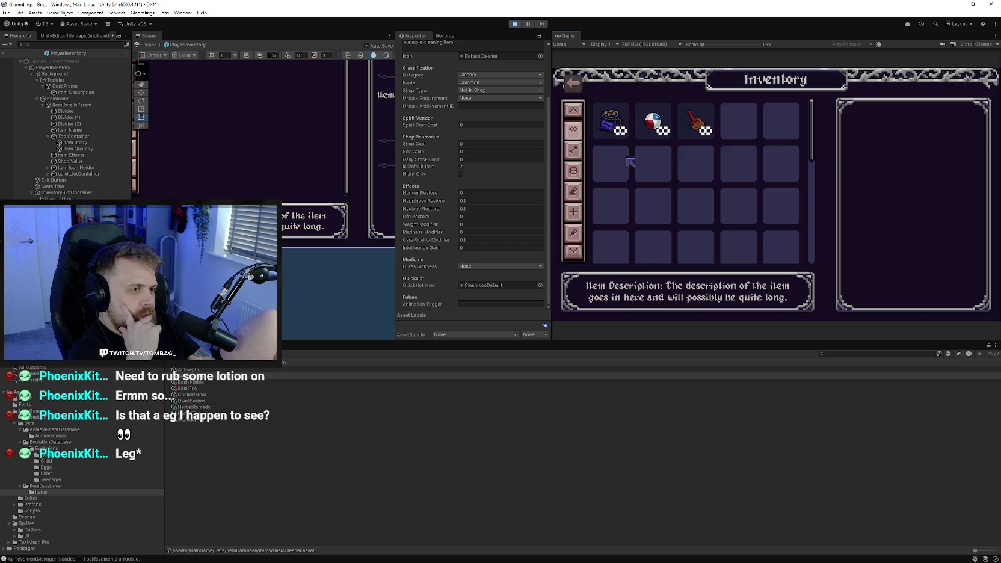
{"action": "left_click", "coordinate": [697, 123]}
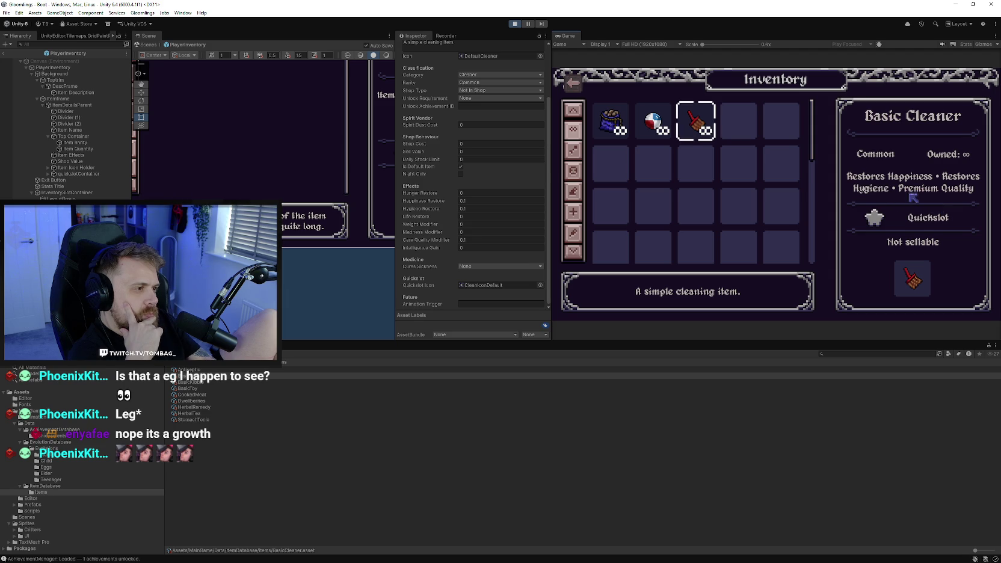
{"action": "left_click", "coordinate": [656, 123]}
{"action": "left_click", "coordinate": [613, 124]}
{"action": "left_click", "coordinate": [661, 130]}
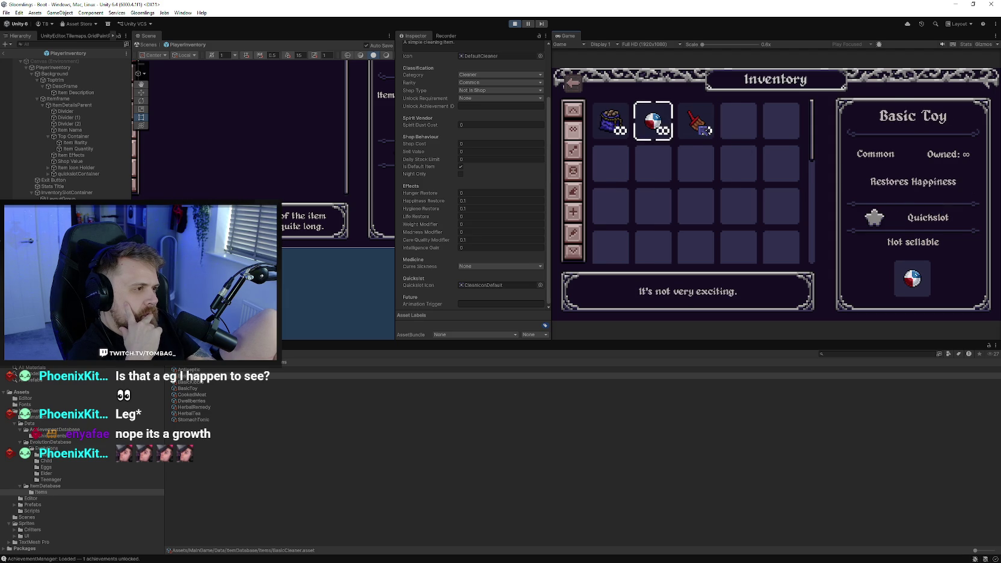
Click repeatedly through the Basic Cleaner, Toy and Food slots to compare their details
{"action": "left_click", "coordinate": [685, 133]}
{"action": "left_click", "coordinate": [656, 129]}
{"action": "left_click", "coordinate": [615, 129]}
{"action": "left_click", "coordinate": [656, 130]}
{"action": "left_click", "coordinate": [701, 132]}
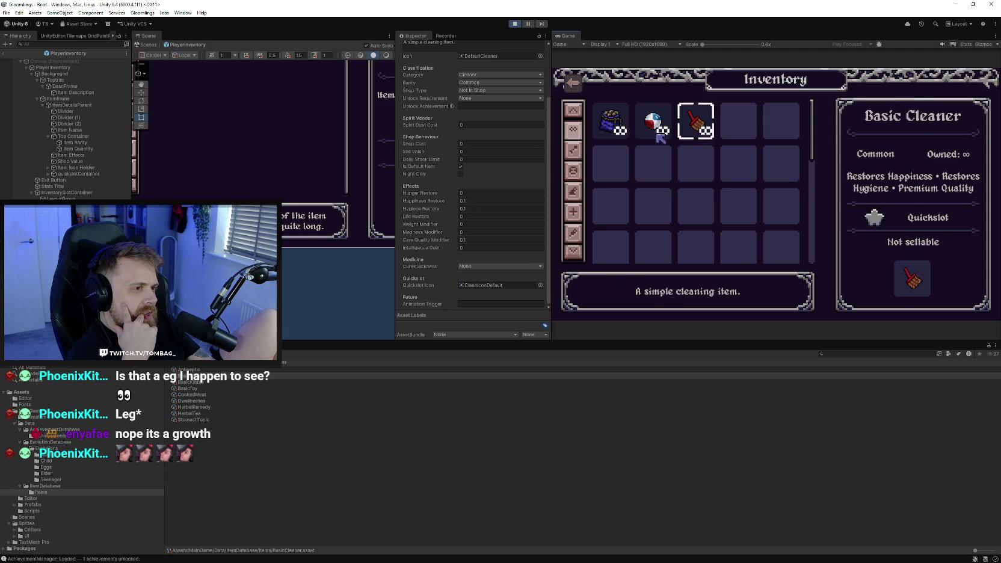
{"action": "left_click", "coordinate": [620, 133]}
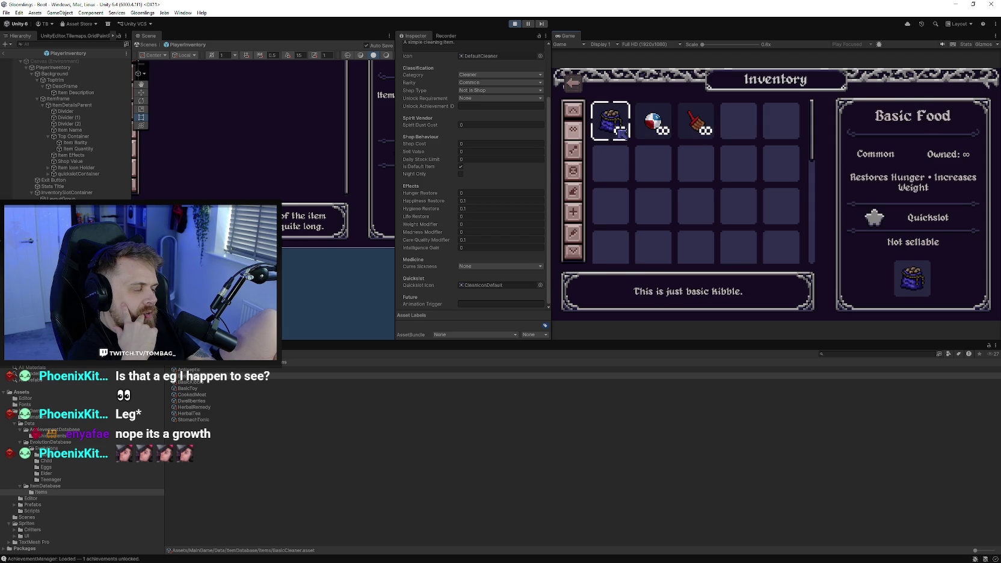
{"action": "left_click", "coordinate": [697, 130]}
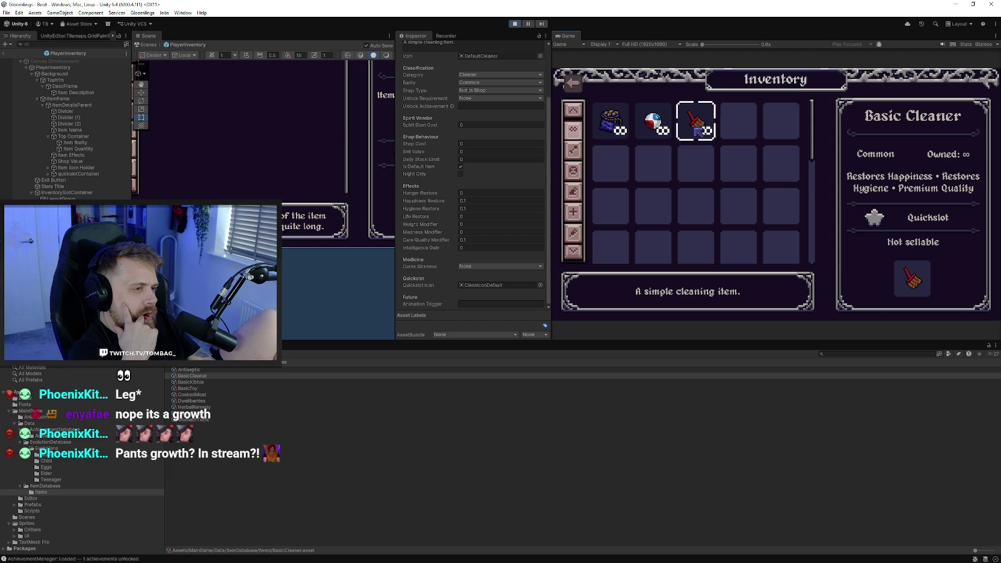
{"action": "left_click", "coordinate": [698, 174]}
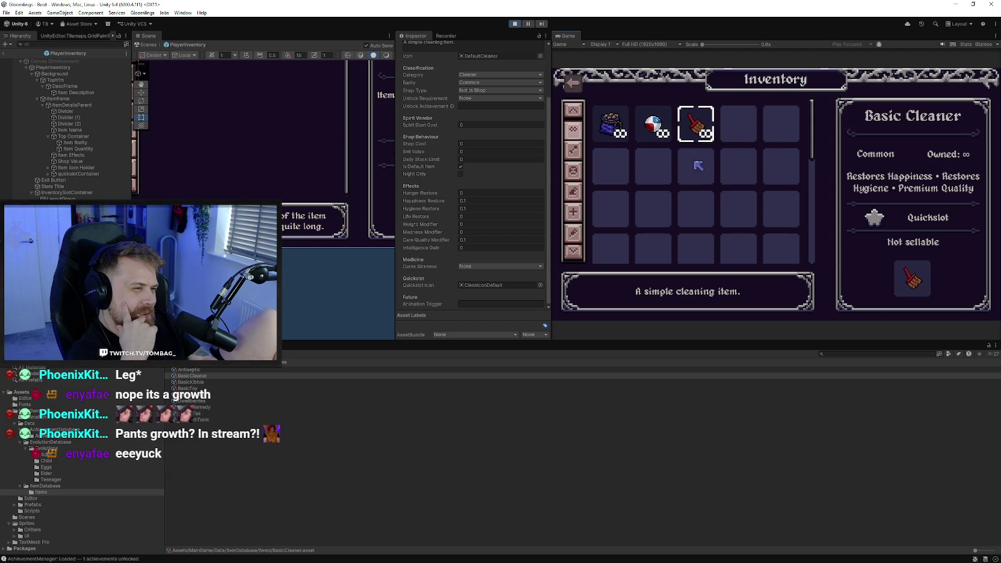
{"action": "left_click", "coordinate": [655, 123]}
{"action": "left_click", "coordinate": [619, 130]}
{"action": "left_click", "coordinate": [619, 130]}
{"action": "left_click", "coordinate": [619, 130]}
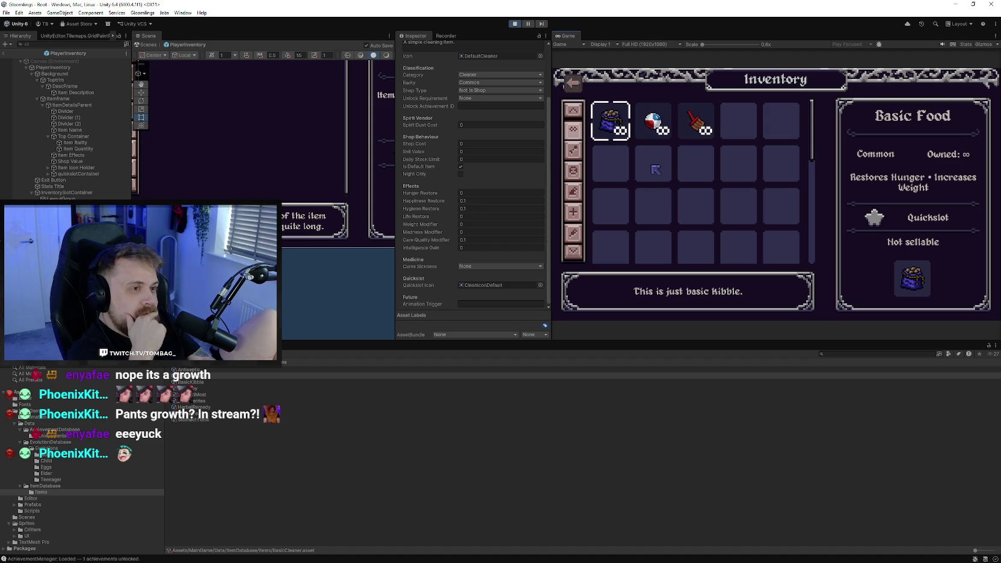
Cycle the inventory selection with the arrow keys, ending on Basic Cleaner
{"action": "key", "text": "Left"}
{"action": "key", "text": "Right"}
{"action": "key", "text": "Right"}
{"action": "key", "text": "Right"}
{"action": "key", "text": "Left"}
{"action": "key", "text": "Left"}
{"action": "key", "text": "Right"}
{"action": "key", "text": "Right"}
{"action": "key", "text": "Left"}
{"action": "key", "text": "Left"}
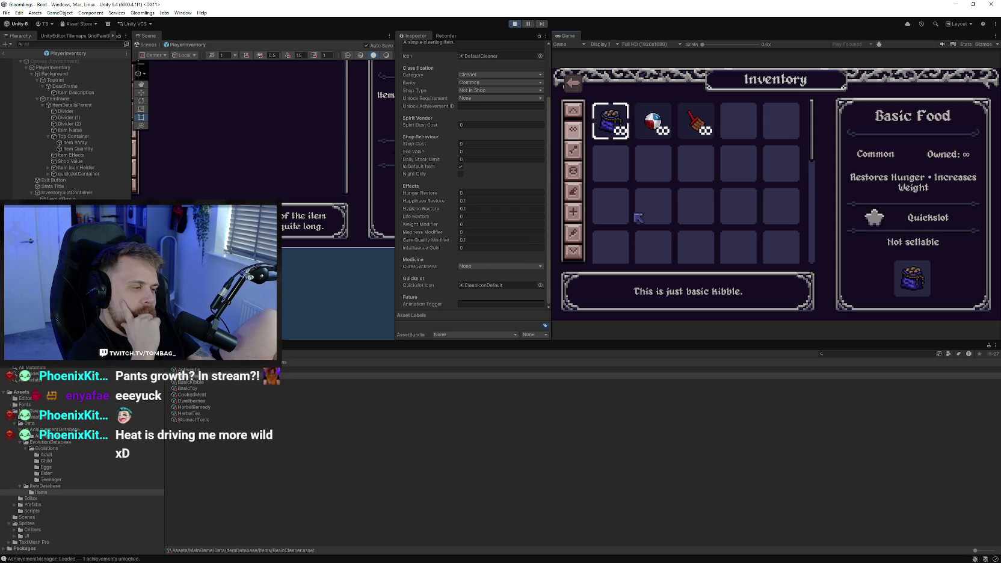
{"action": "left_click", "coordinate": [681, 124]}
{"action": "key", "text": "Left"}
{"action": "key", "text": "Right"}
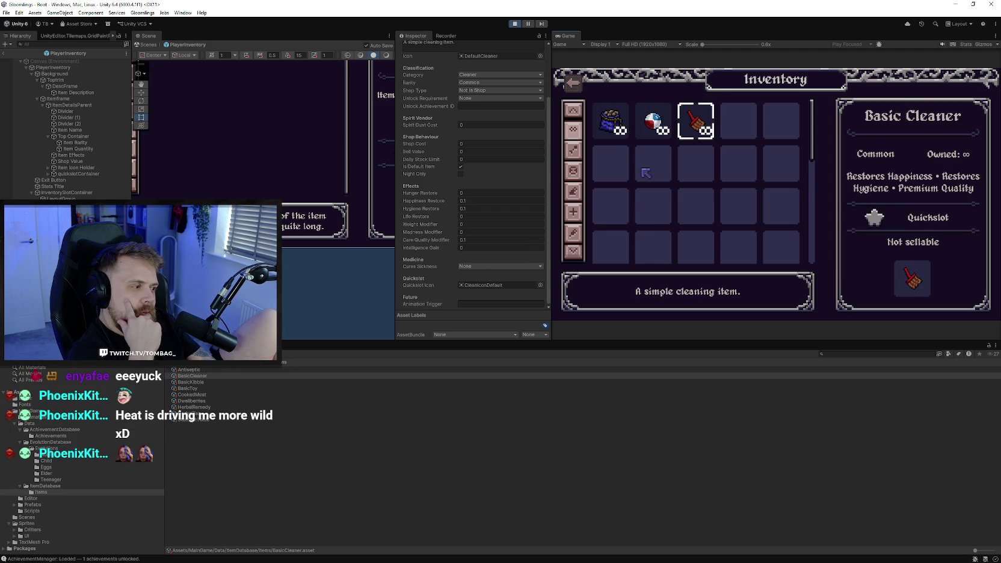
{"action": "left_click", "coordinate": [6, 12]}
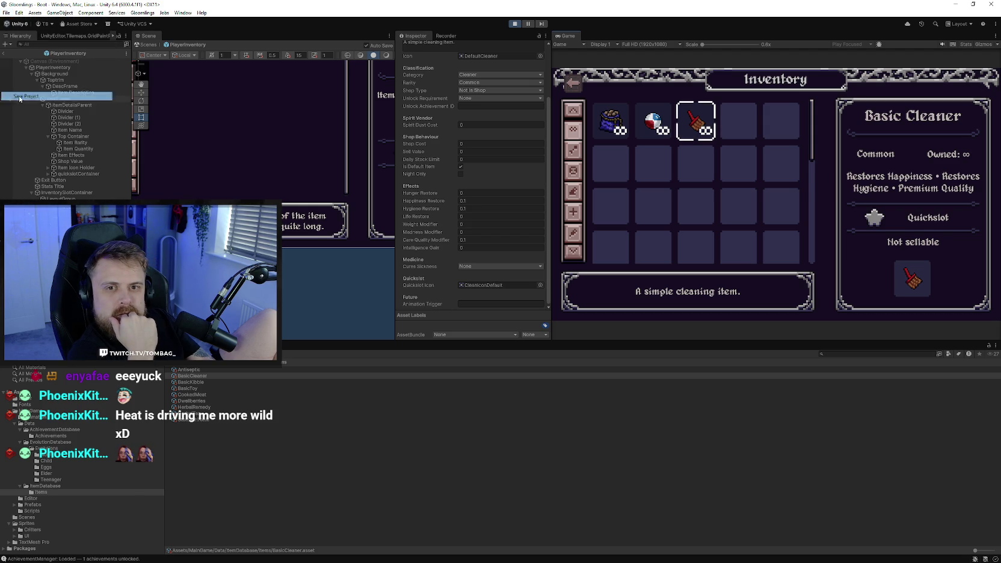
Dismiss the File menu and leave the inventory for the critter's room
{"action": "left_click", "coordinate": [27, 96]}
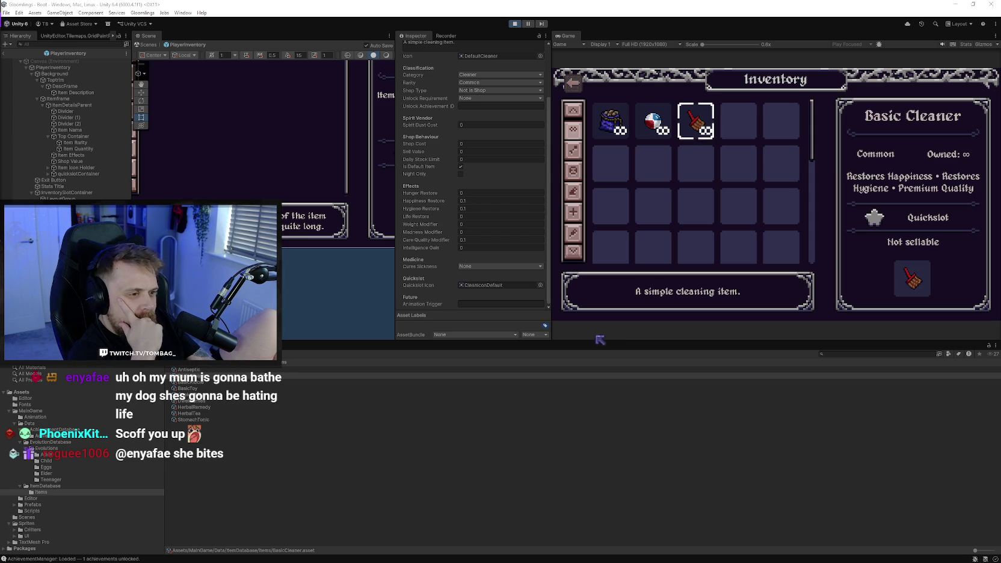
{"action": "left_click", "coordinate": [574, 84]}
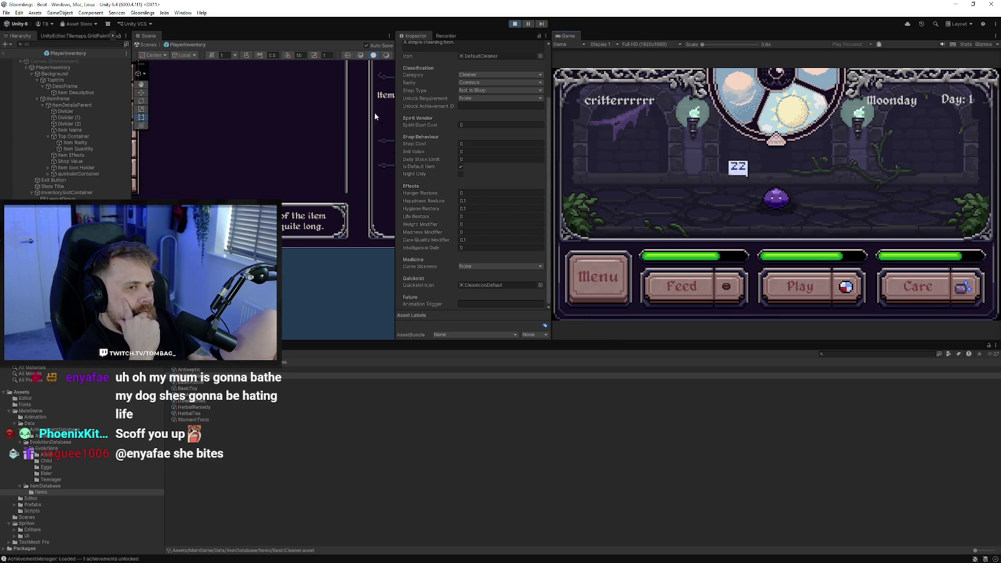
Save the scene and the project, then open Menu > Stats in the running game
{"action": "left_click", "coordinate": [6, 12]}
{"action": "left_click", "coordinate": [20, 50]}
{"action": "left_click", "coordinate": [6, 13]}
{"action": "left_click", "coordinate": [40, 96]}
{"action": "left_click", "coordinate": [599, 278]}
{"action": "left_click", "coordinate": [623, 95]}
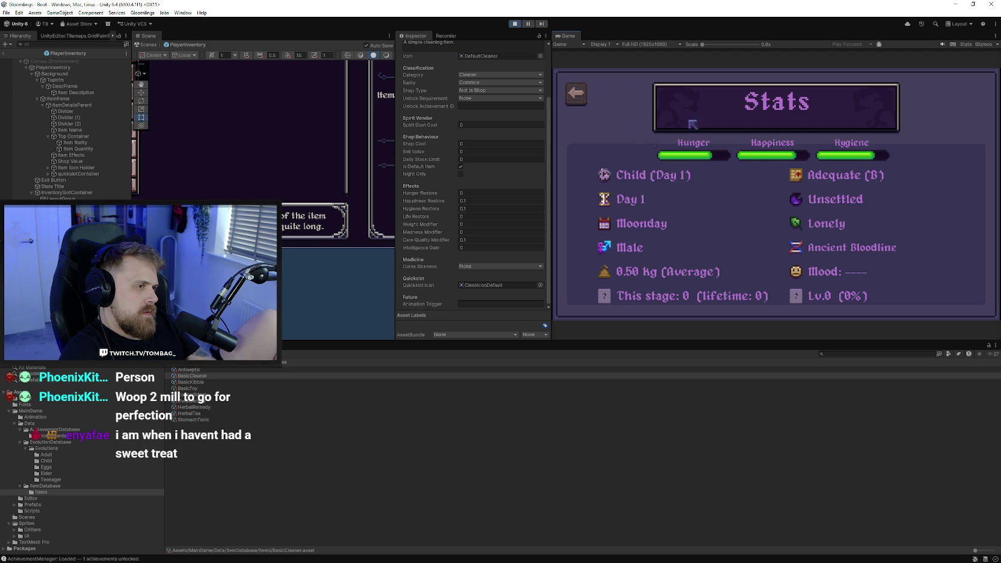
Close the Stats screen and quit the game to the title screen
{"action": "left_click", "coordinate": [579, 95]}
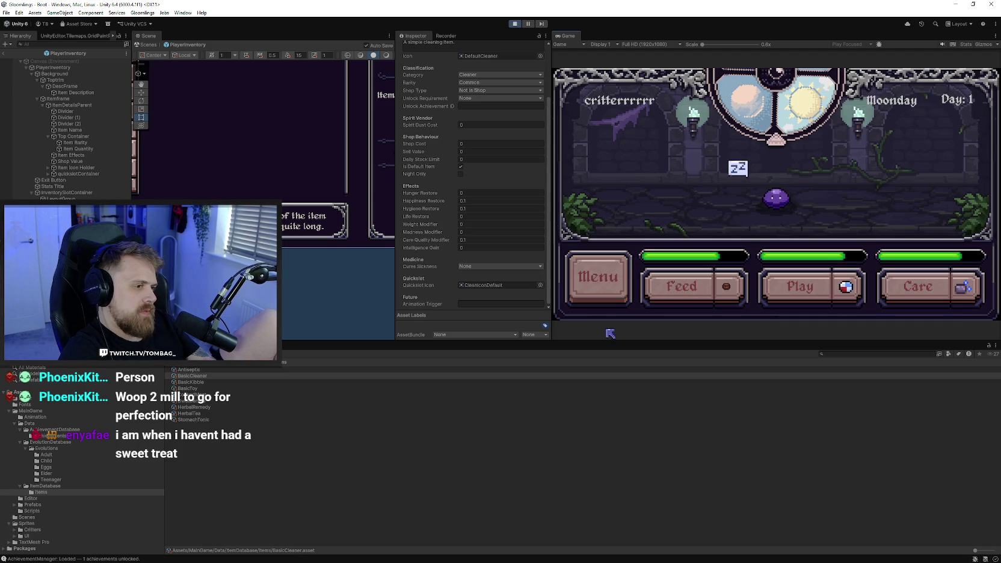
{"action": "left_click", "coordinate": [602, 289]}
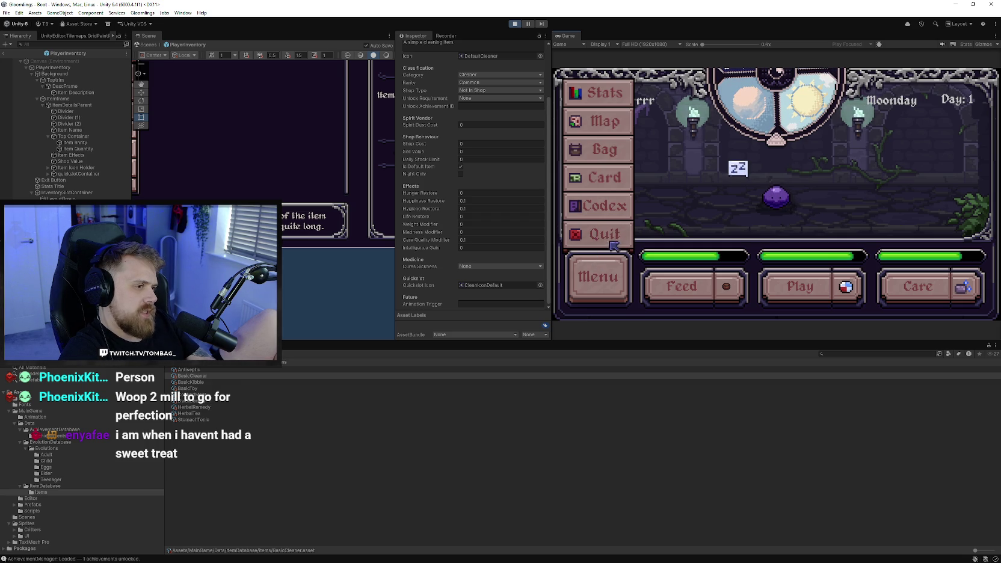
{"action": "left_click", "coordinate": [622, 240]}
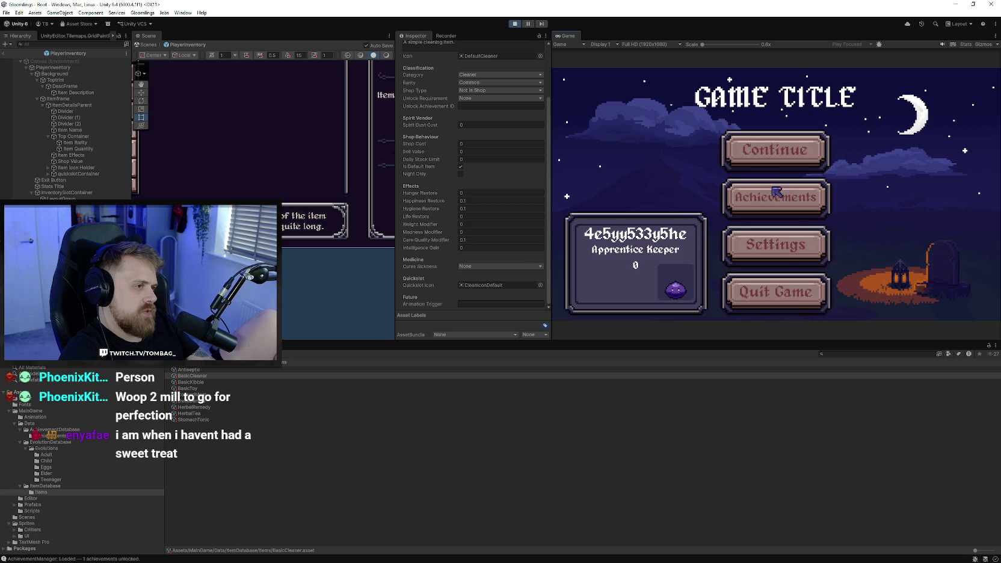
Look at Settings and Achievements, then continue into the critter's room
{"action": "left_click", "coordinate": [782, 252]}
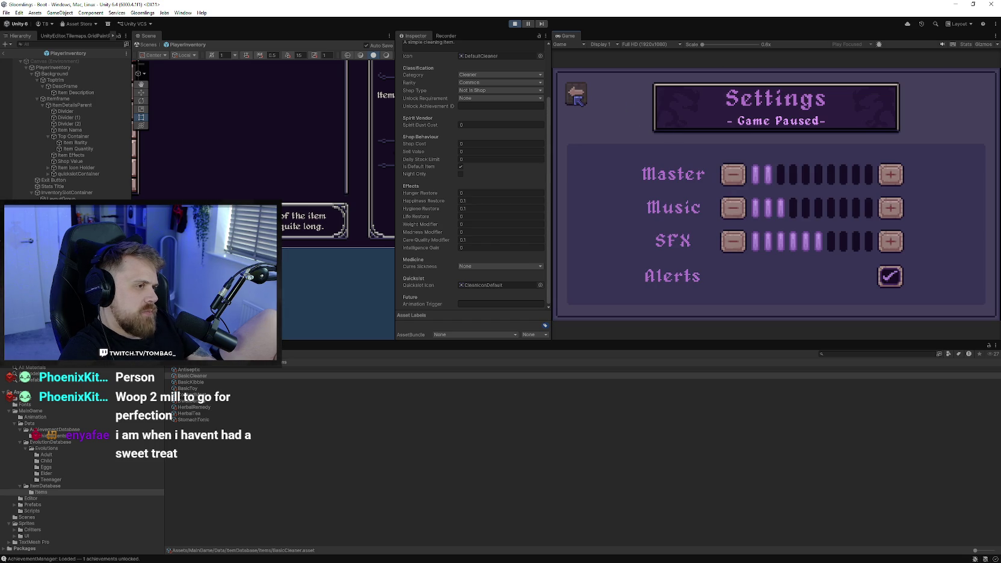
{"action": "left_click", "coordinate": [577, 98]}
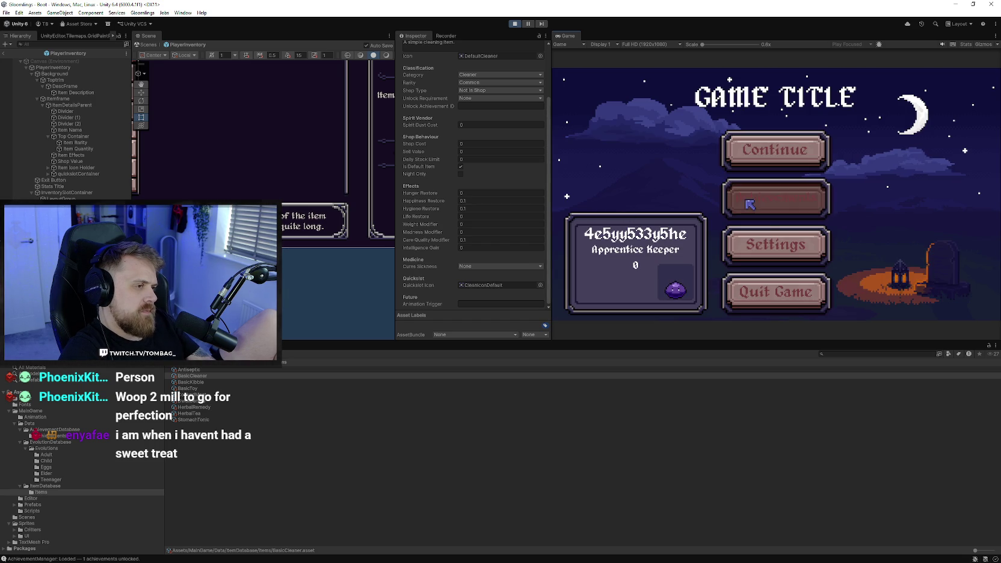
{"action": "left_click", "coordinate": [750, 203]}
{"action": "left_click", "coordinate": [579, 87]}
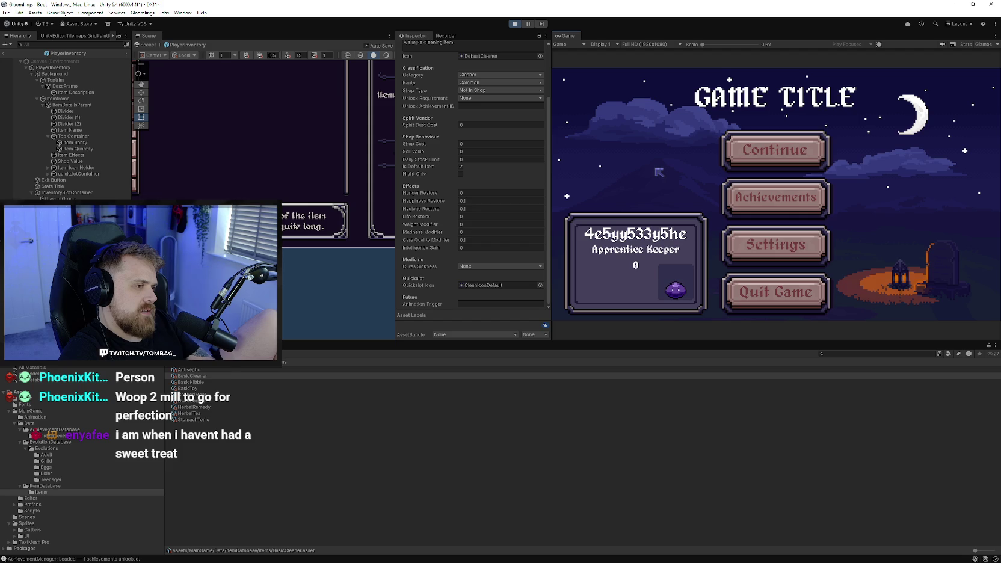
{"action": "key", "text": "Return"}
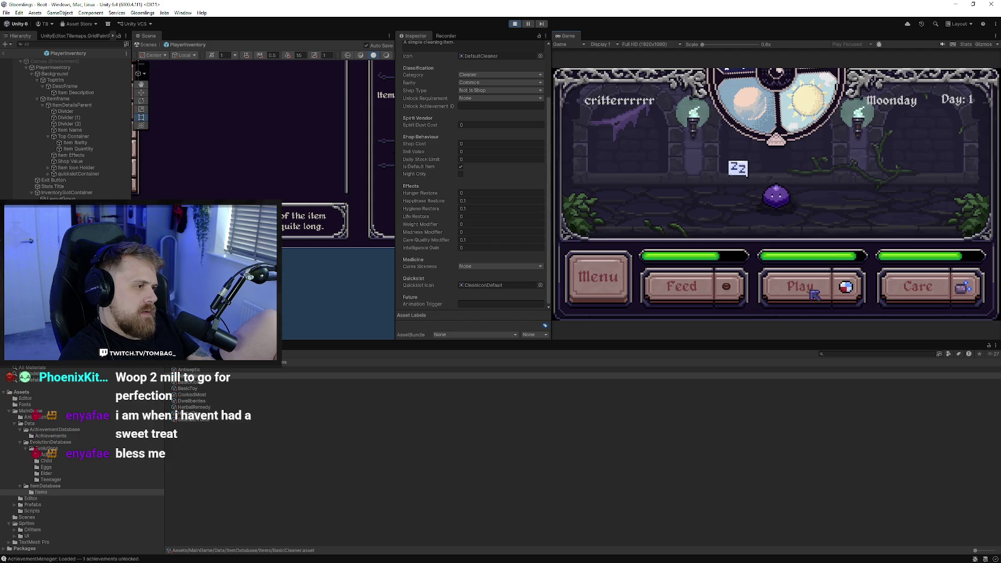
Play with and care for the critter, then view and close the Trainer Card
{"action": "left_click", "coordinate": [790, 295]}
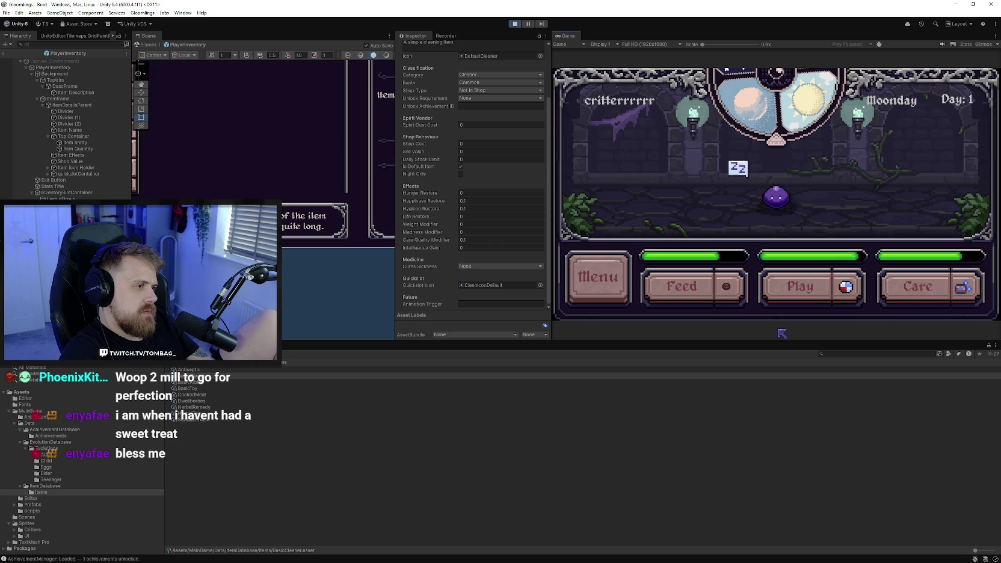
{"action": "left_click", "coordinate": [914, 299]}
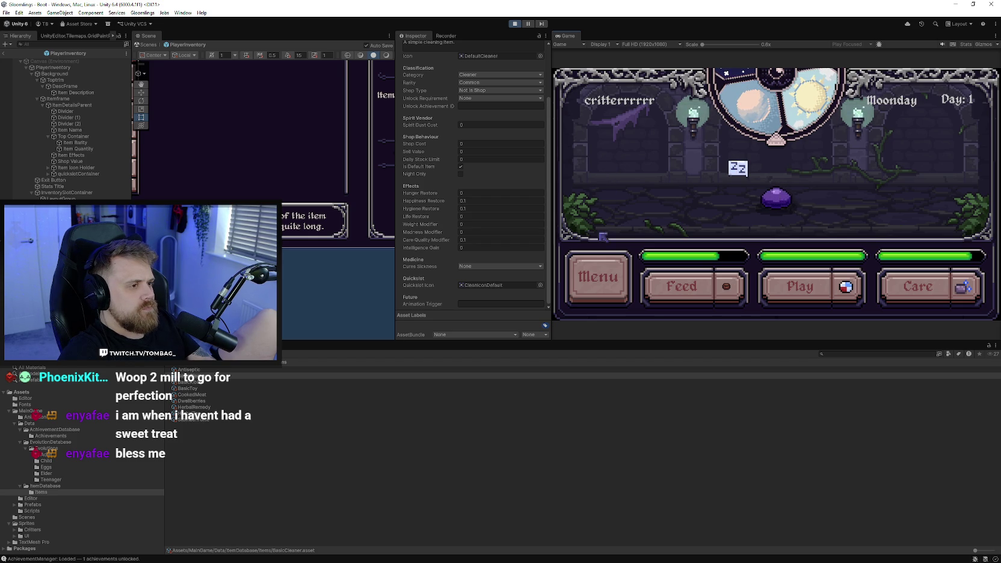
{"action": "left_click", "coordinate": [605, 265]}
{"action": "left_click", "coordinate": [612, 175]}
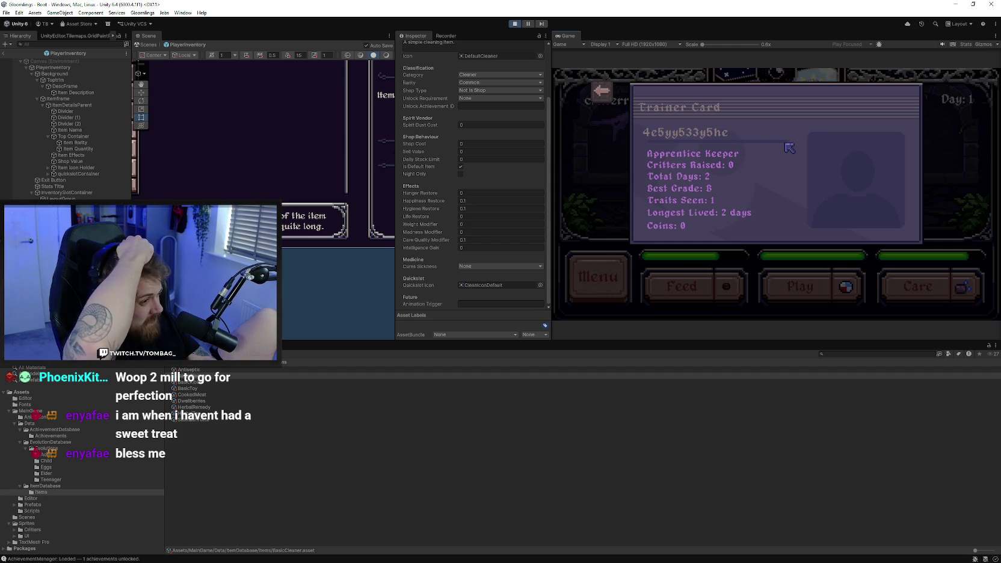
{"action": "left_click", "coordinate": [602, 91]}
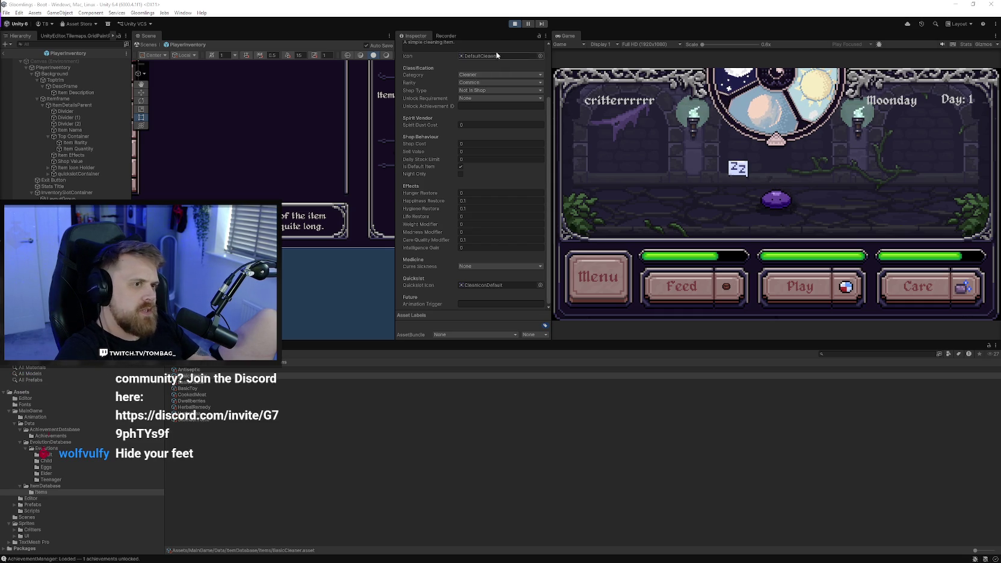
Stop the play-test and close Unity through the File menu
{"action": "left_click", "coordinate": [515, 24]}
{"action": "left_click", "coordinate": [6, 13]}
{"action": "left_click", "coordinate": [6, 13]}
{"action": "left_click", "coordinate": [6, 13]}
{"action": "left_click", "coordinate": [24, 93]}
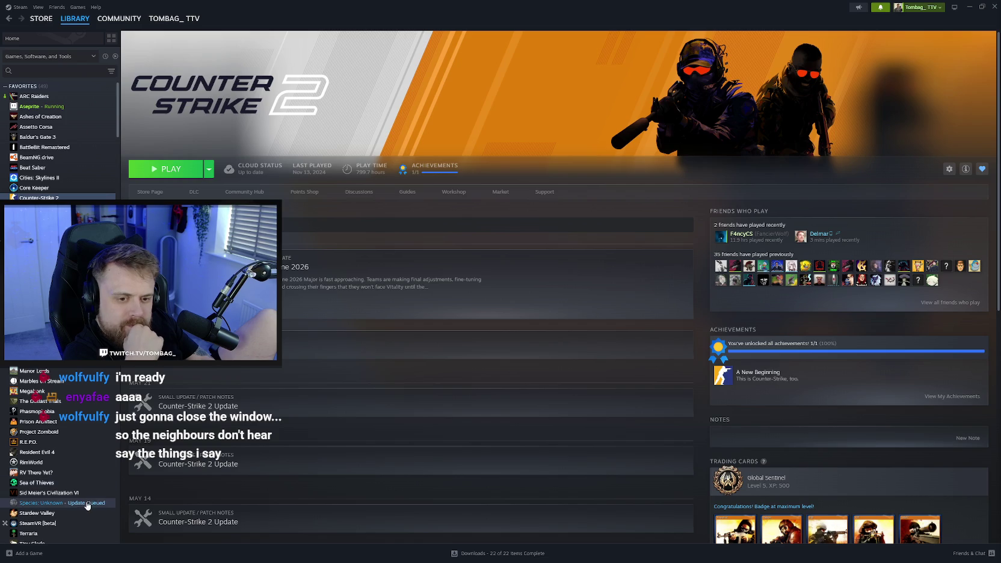
Find Phasmophobia in the Steam library sidebar and launch it
{"action": "left_click", "coordinate": [43, 503]}
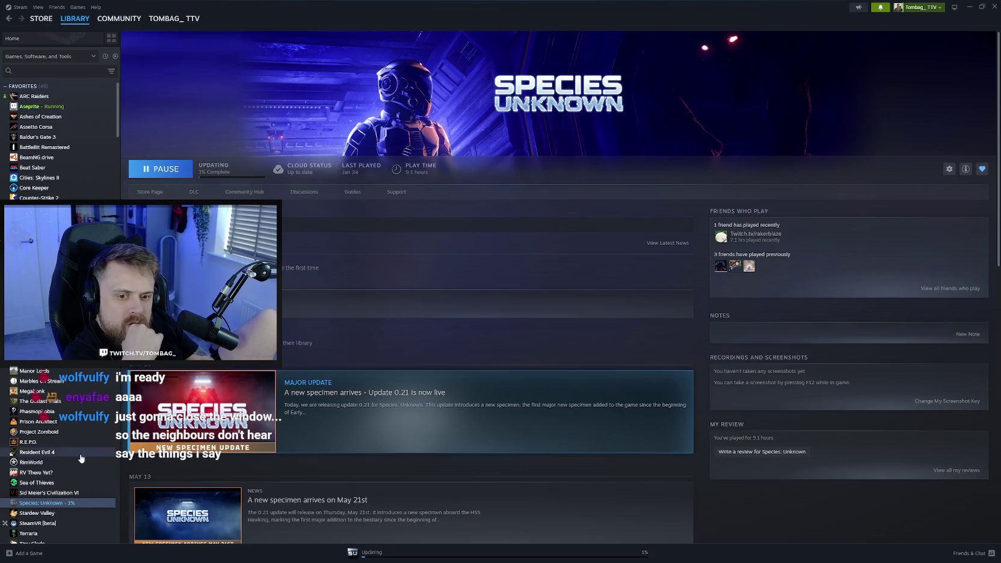
{"action": "scroll", "coordinate": [76, 422], "scroll_direction": "down", "scroll_amount": 1}
{"action": "scroll", "coordinate": [66, 442], "scroll_direction": "down", "scroll_amount": 1}
{"action": "scroll", "coordinate": [66, 442], "scroll_direction": "up", "scroll_amount": 1}
{"action": "double_click", "coordinate": [76, 370]}
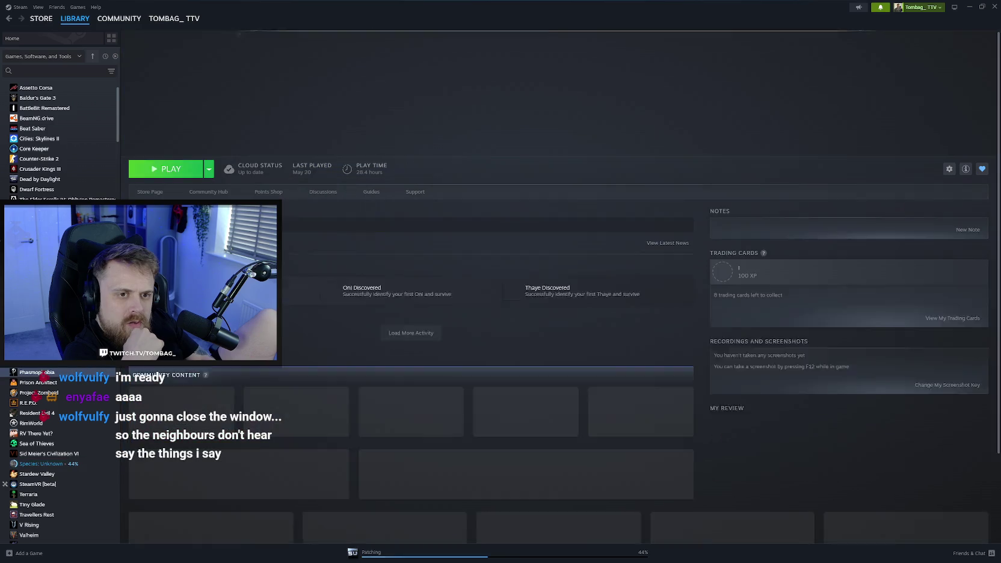
{"action": "left_click", "coordinate": [968, 7]}
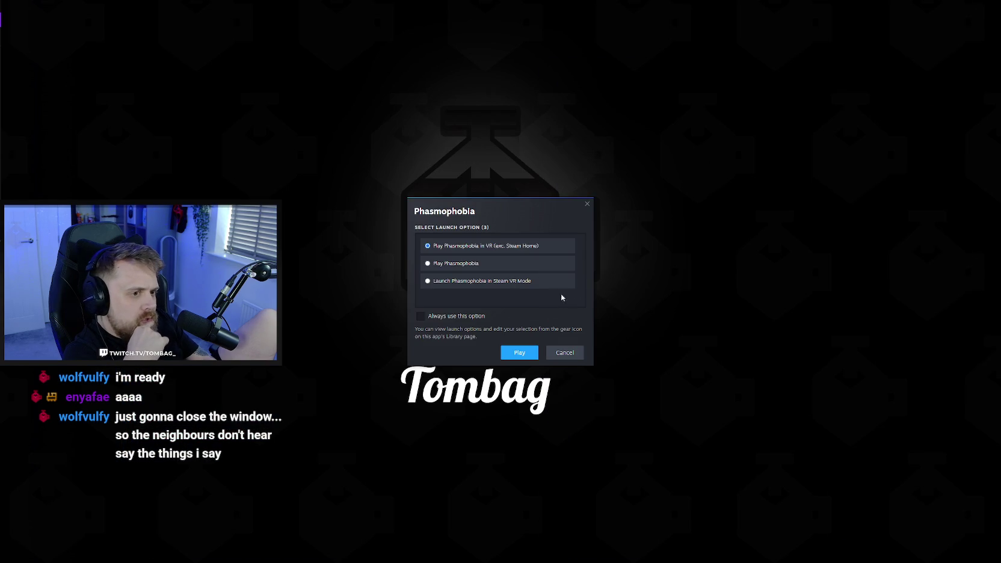
Launch Phasmophobia in standard non-VR mode with the 'Play Phasmophobia' option
{"action": "left_click", "coordinate": [473, 263]}
{"action": "left_click", "coordinate": [536, 354]}
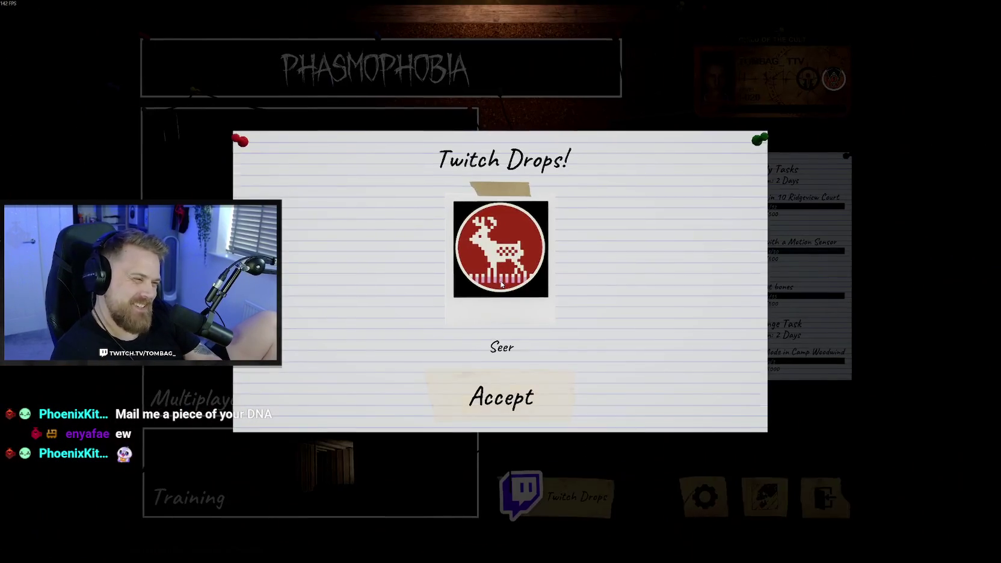
Accept the Seer Twitch Drops reward and step back from the menu board
{"action": "left_click", "coordinate": [518, 394]}
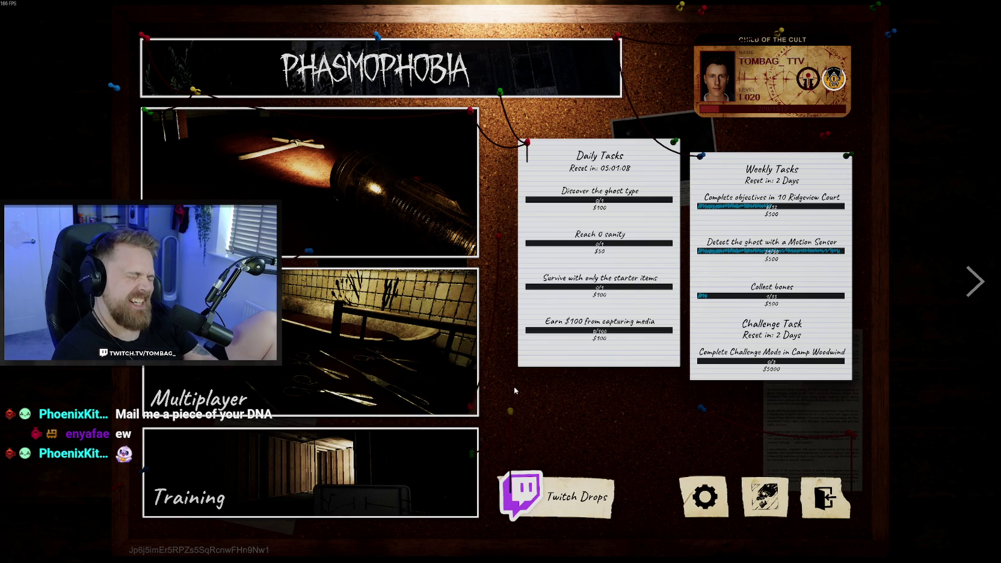
{"action": "key", "text": "d"}
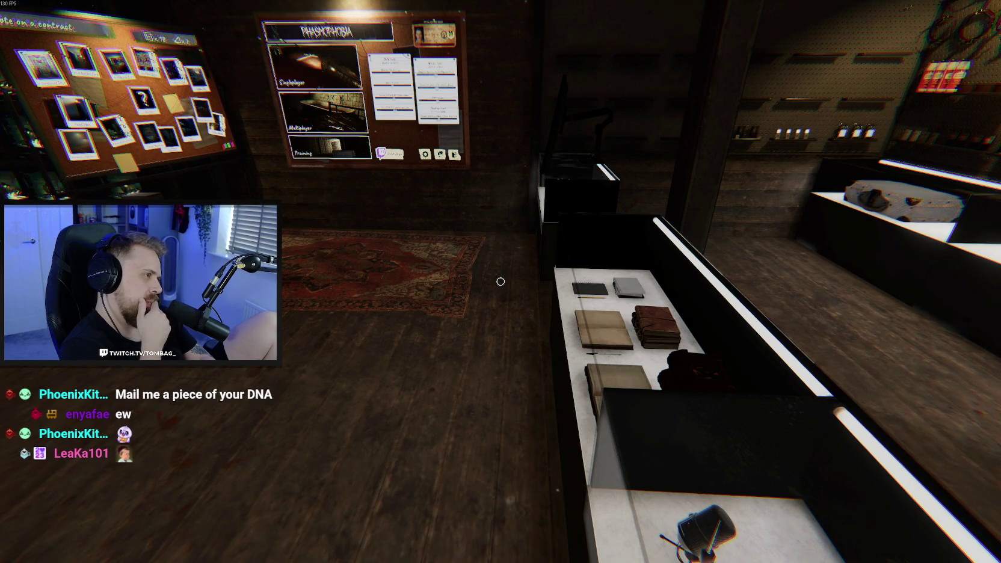
Walk around the lobby and come back toward the menu board
{"action": "mouse_move", "coordinate": [500, 282]}
{"action": "key", "text": "s"}
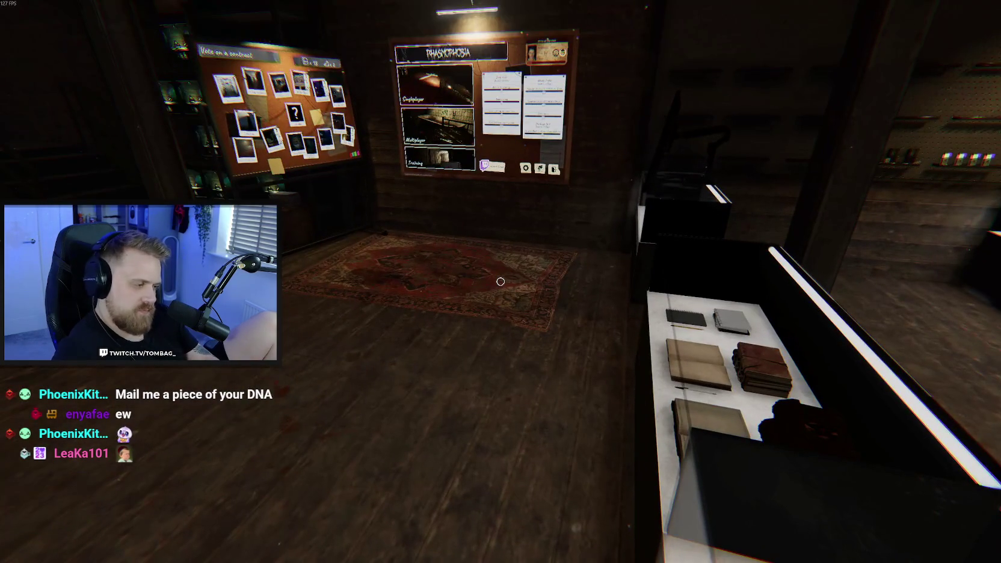
{"action": "key", "text": "a"}
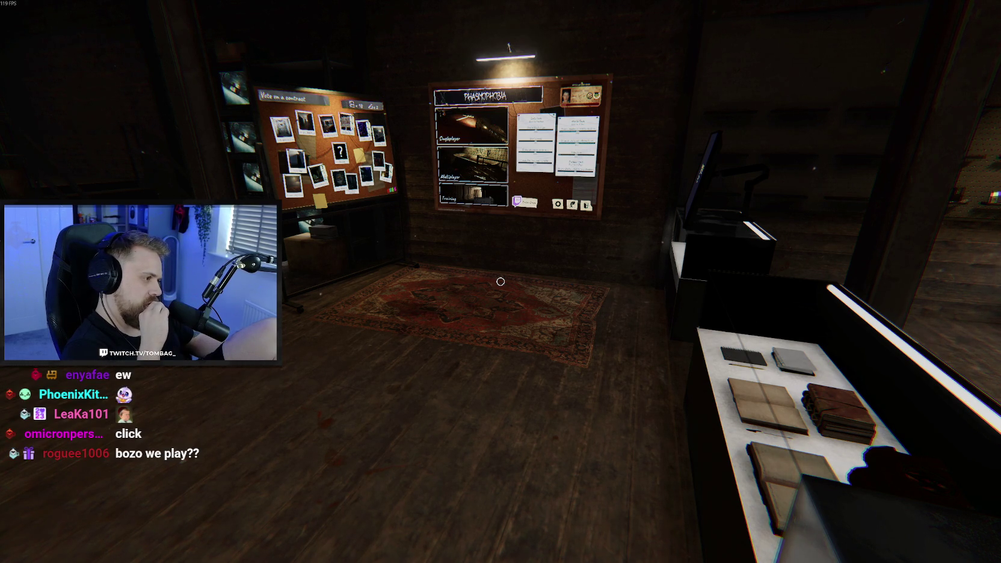
{"action": "key", "text": "w"}
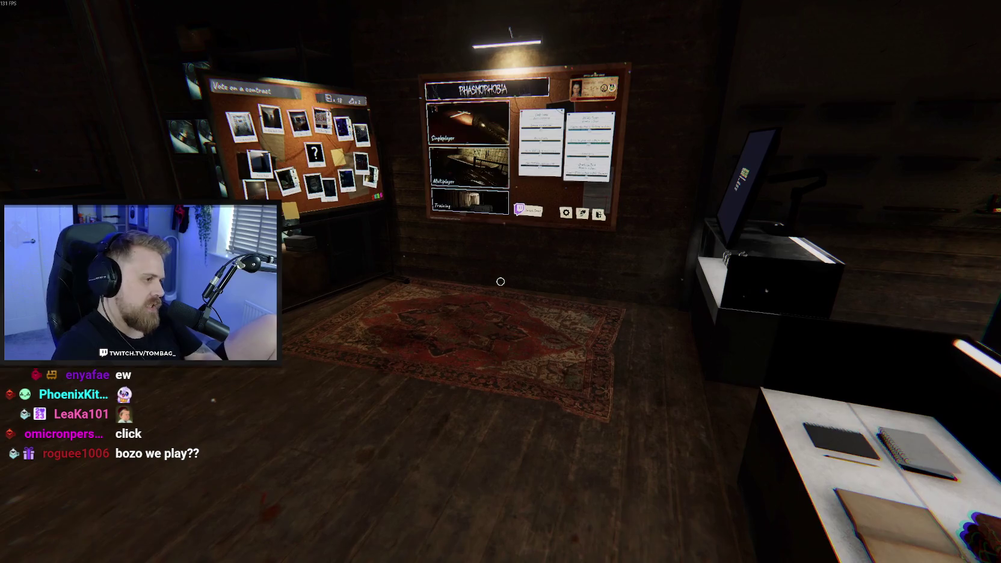
Join a friend's Phasmophobia game from the Steam overlay Friends list
{"action": "key", "text": "shift+Tab"}
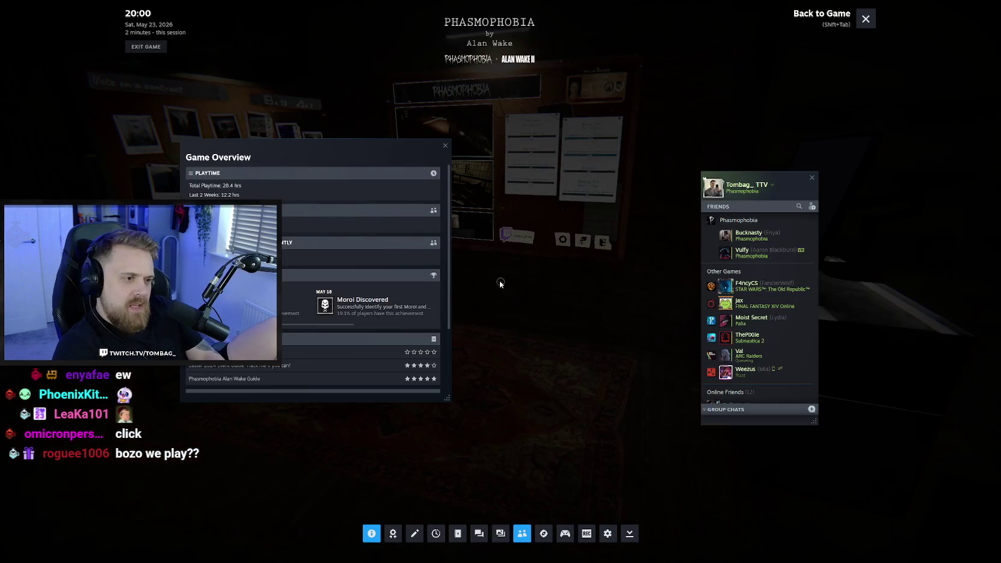
{"action": "left_click", "coordinate": [808, 251]}
{"action": "left_click", "coordinate": [824, 330]}
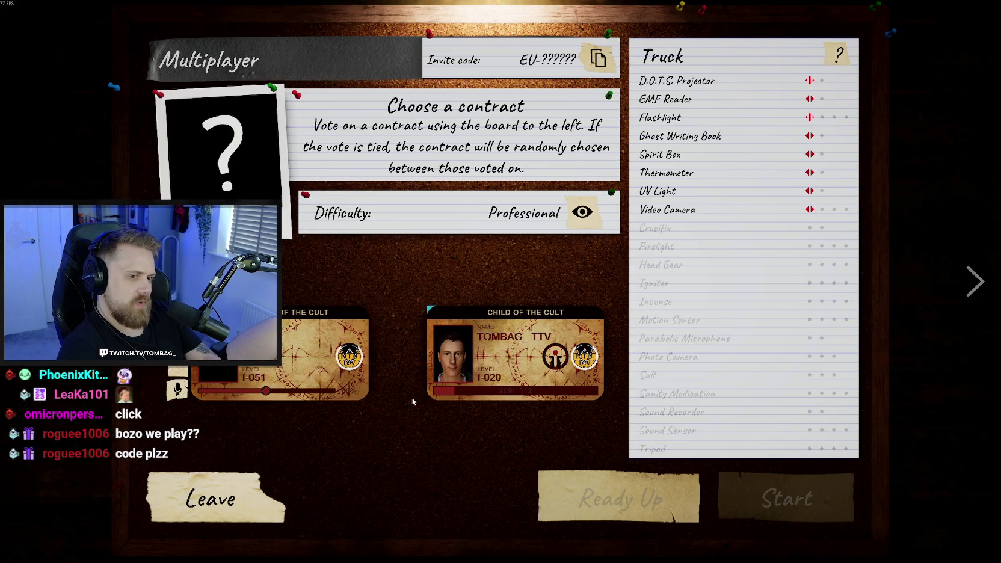
Step back from the board view, then open the Multiplayer lobby board
{"action": "key", "text": "Escape"}
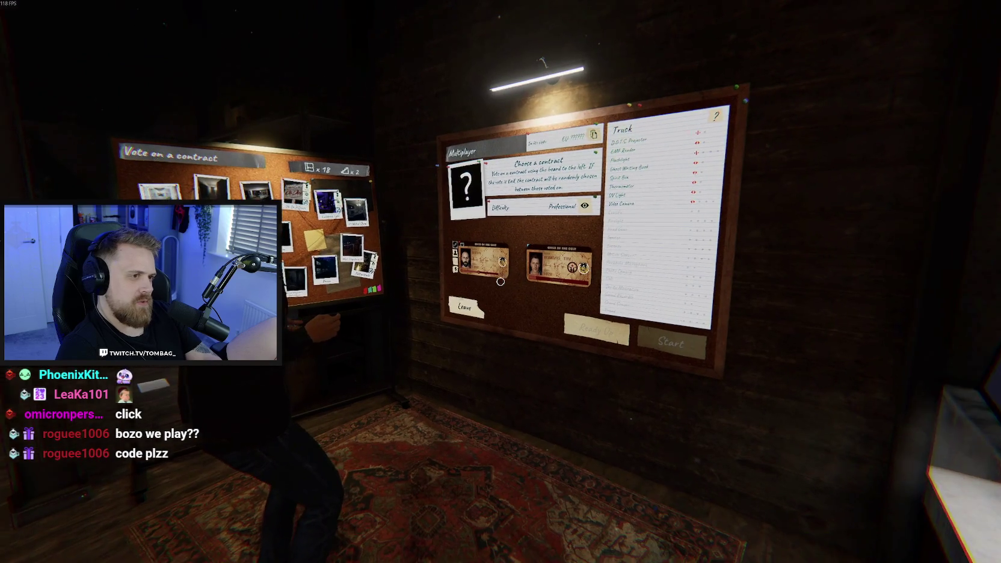
{"action": "left_click", "coordinate": [500, 281]}
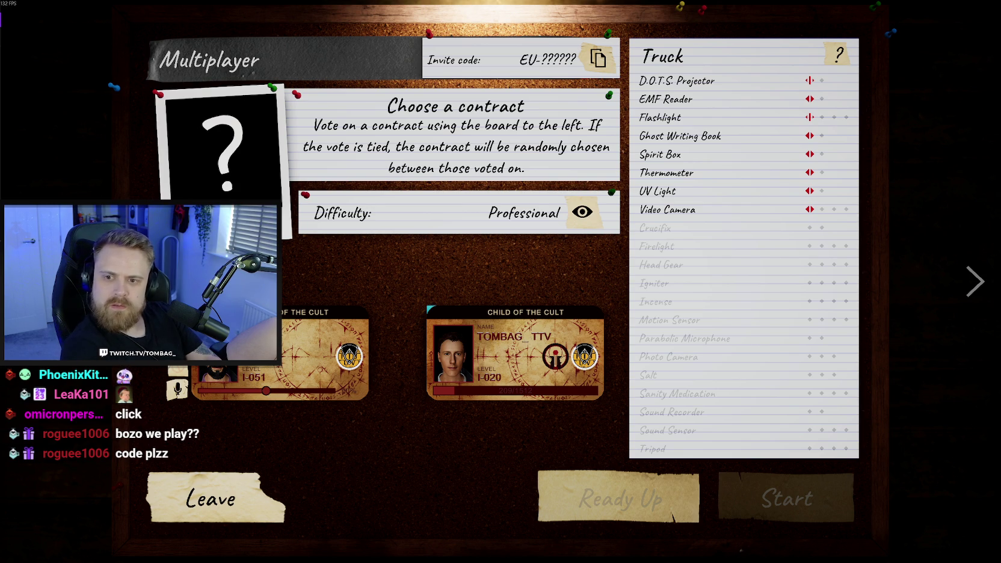
Leave the lobby board and walk past the contract board toward the equipment desk
{"action": "key", "text": "Escape"}
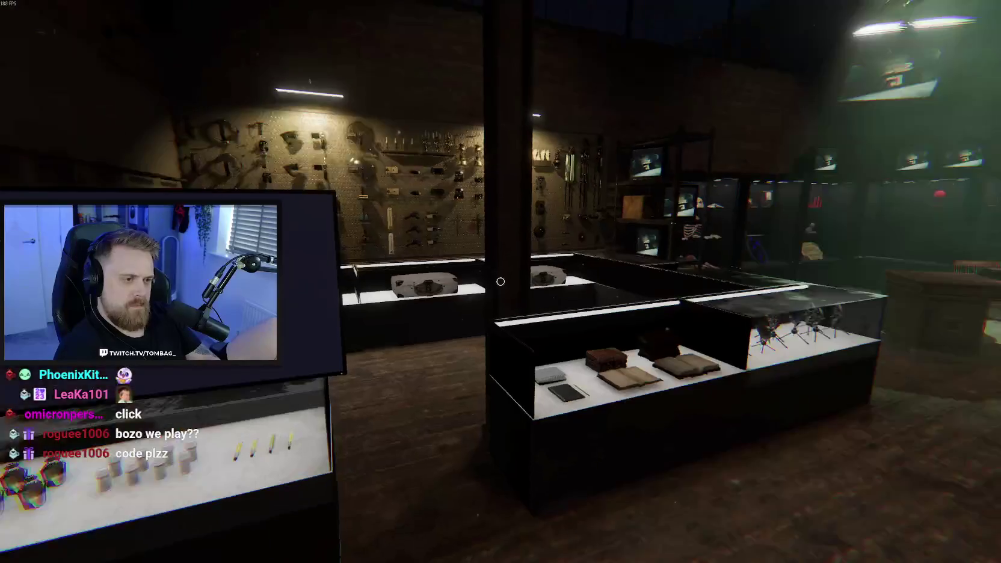
{"action": "key", "text": "w"}
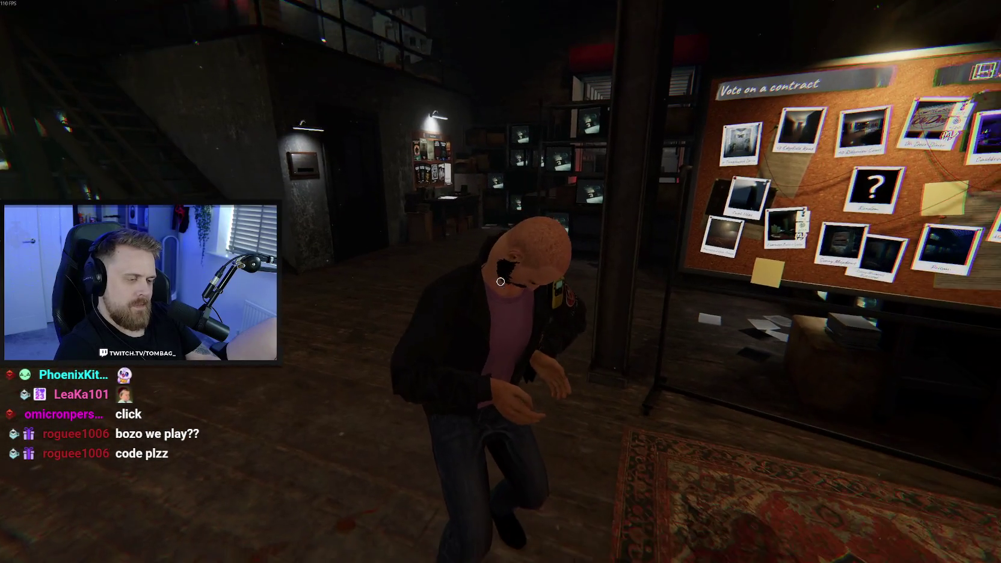
{"action": "key", "text": "s"}
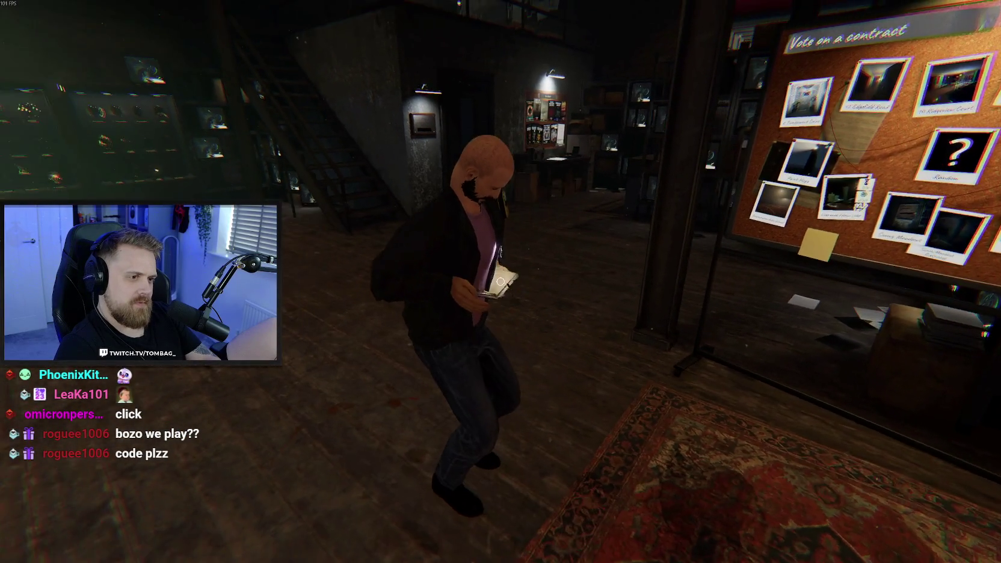
{"action": "key", "text": "s"}
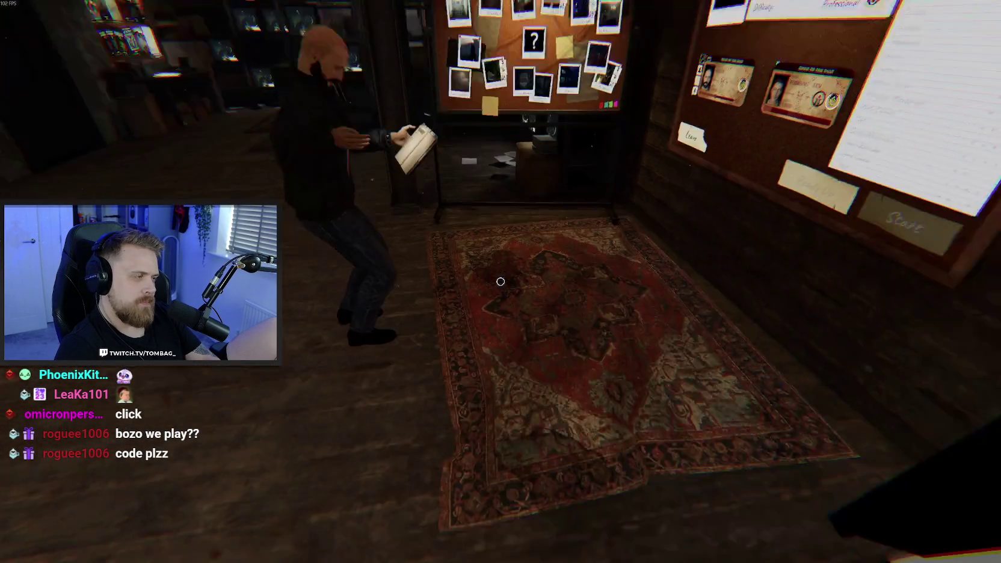
{"action": "key", "text": "w"}
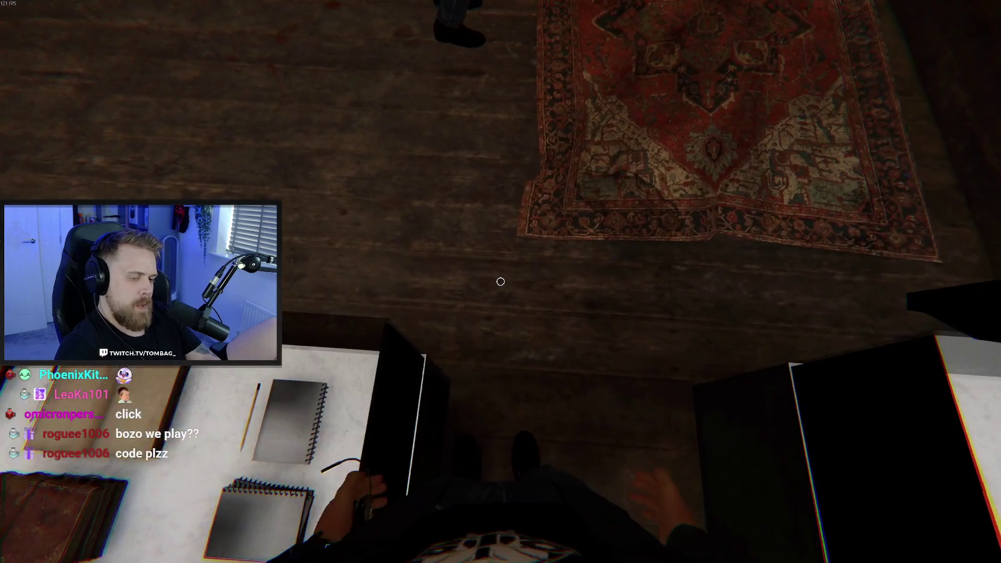
{"action": "key", "text": "d"}
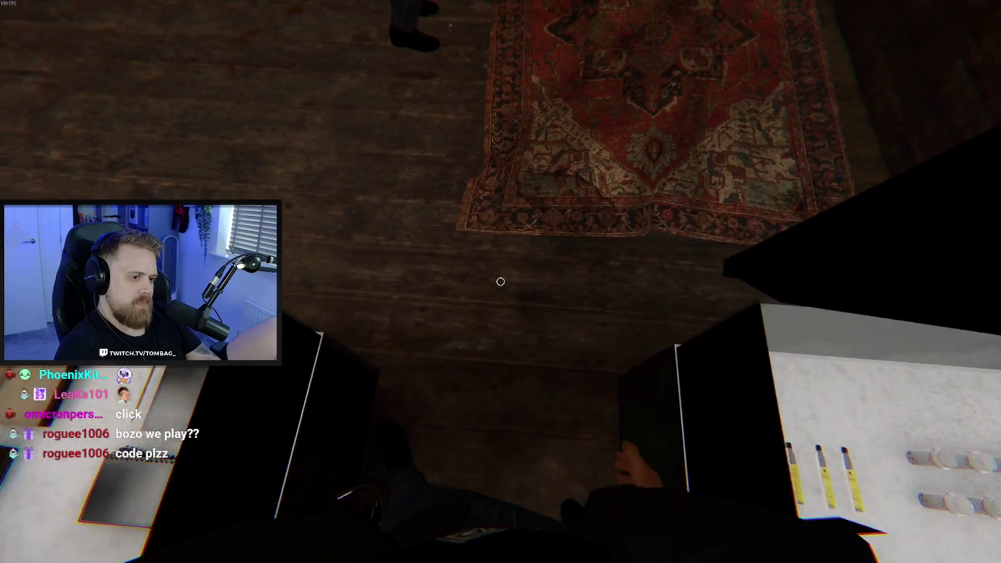
{"action": "key", "text": "a"}
{"action": "key", "text": "d"}
Move along the equipment shelves and return to the Multiplayer lobby board
{"action": "mouse_move", "coordinate": [501, 282]}
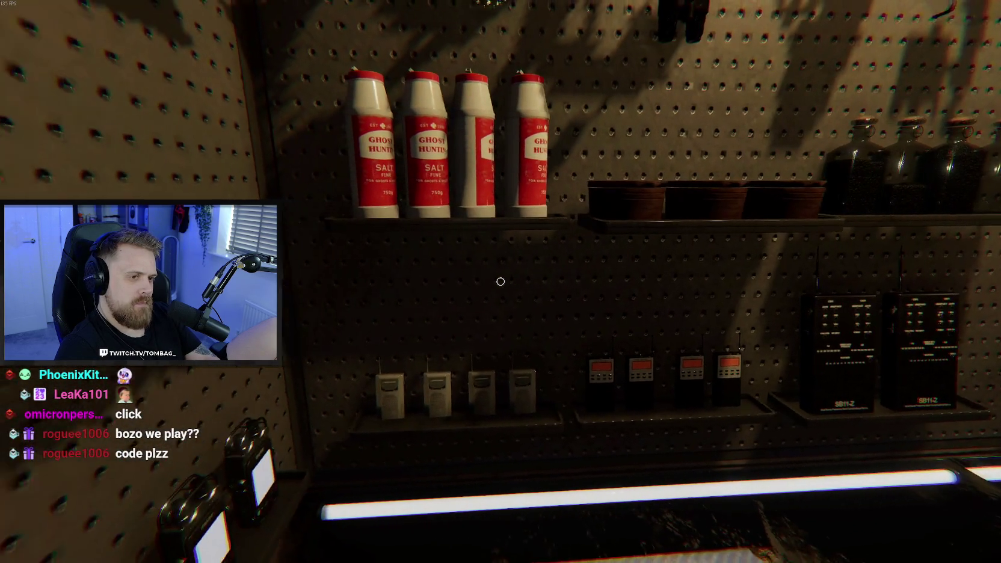
{"action": "key", "text": "d"}
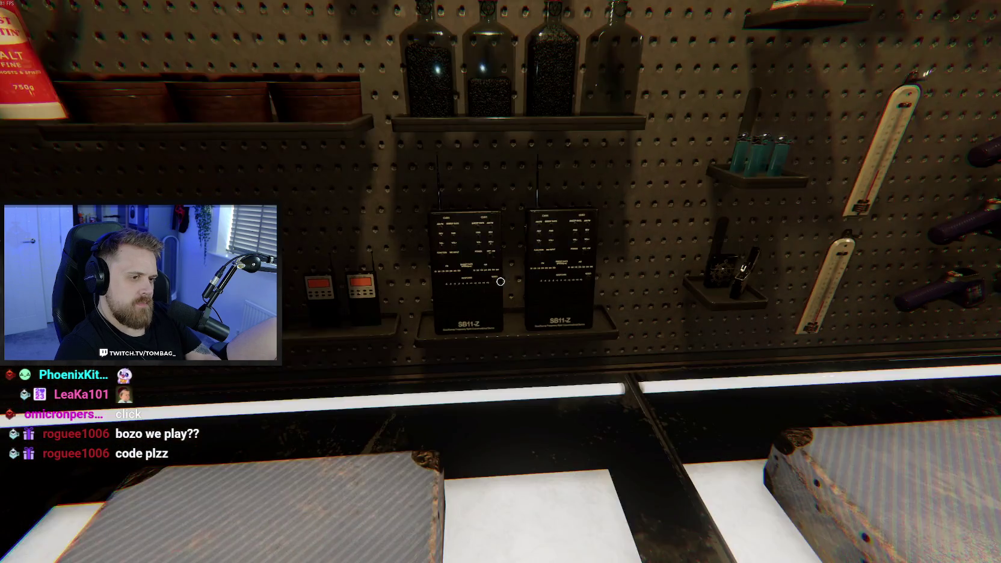
{"action": "key", "text": "w"}
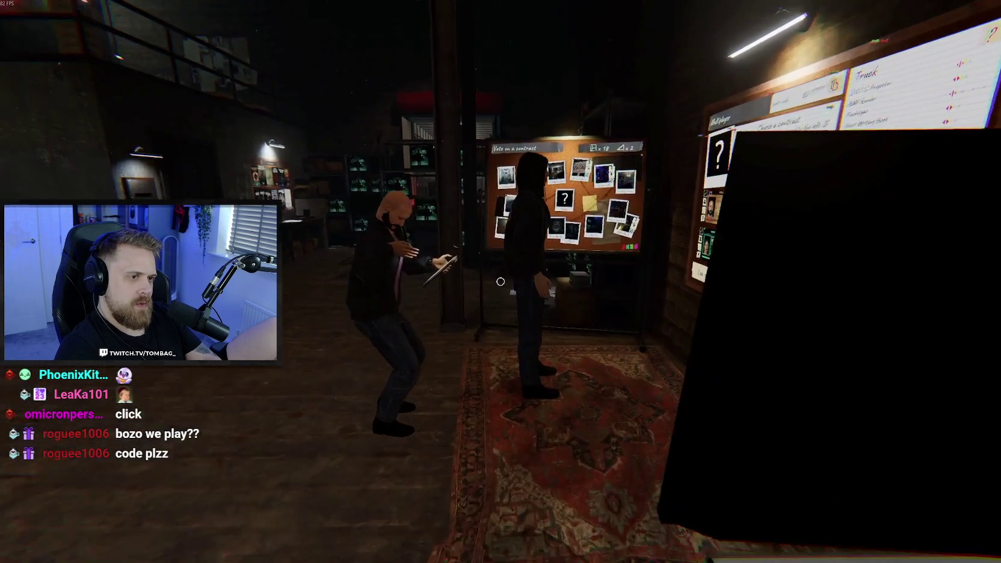
{"action": "key", "text": "w"}
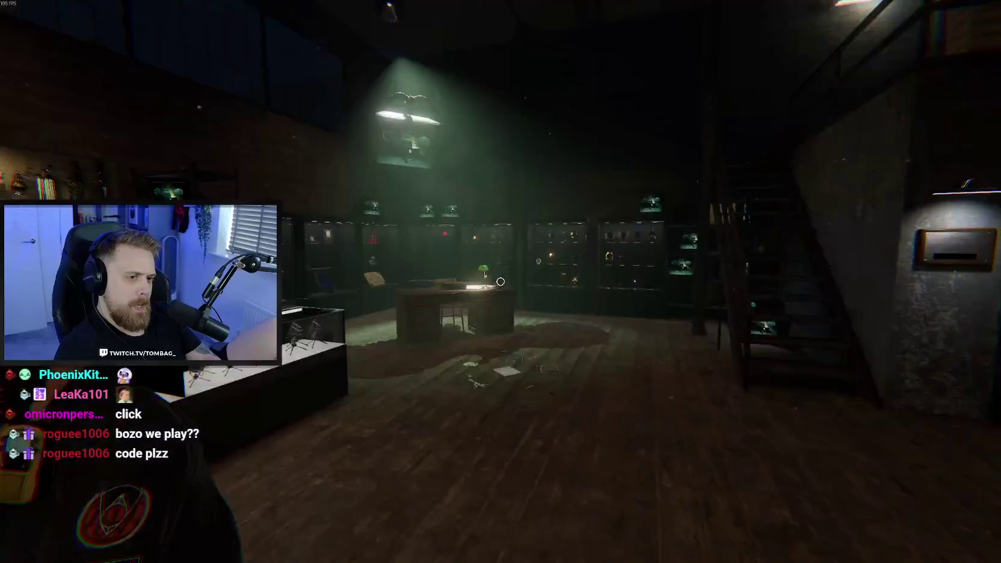
{"action": "key", "text": "w"}
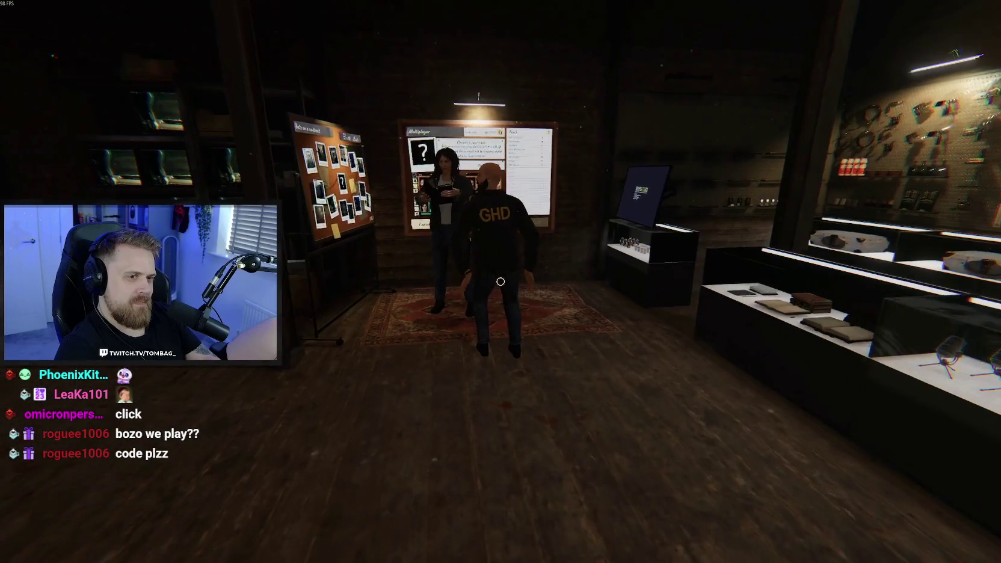
{"action": "key", "text": "w"}
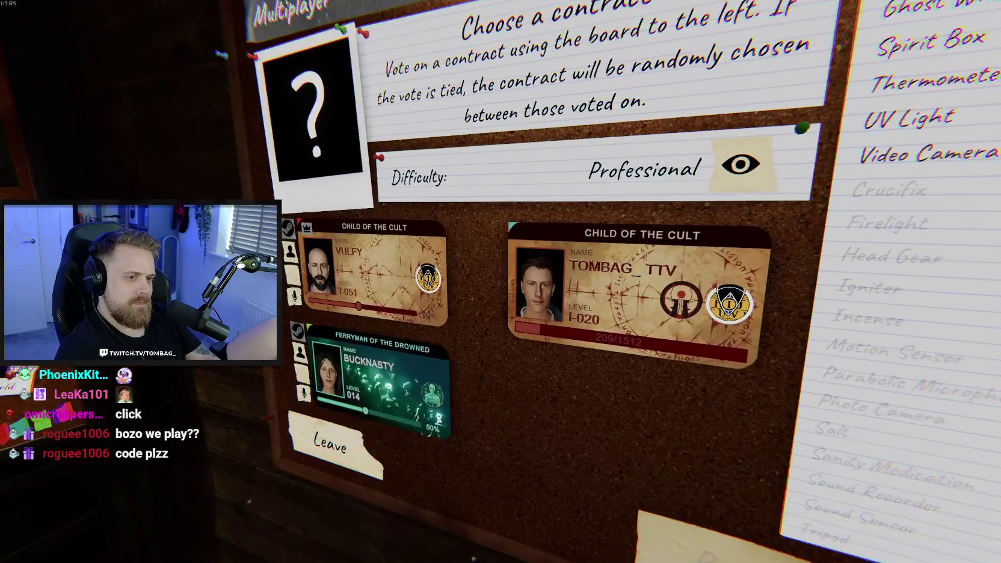
Raise the newest player's voice volume to 75% and another teammate's slightly on the Multiplayer board
{"action": "left_click", "coordinate": [501, 282]}
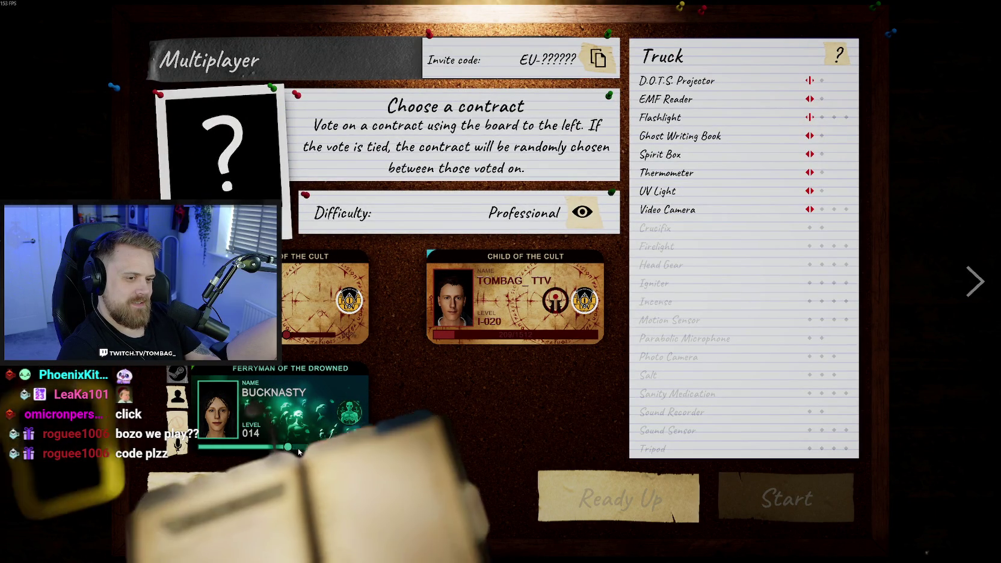
{"action": "left_click", "coordinate": [295, 451]}
{"action": "left_click_drag", "start_coordinate": [296, 451], "coordinate": [302, 450]}
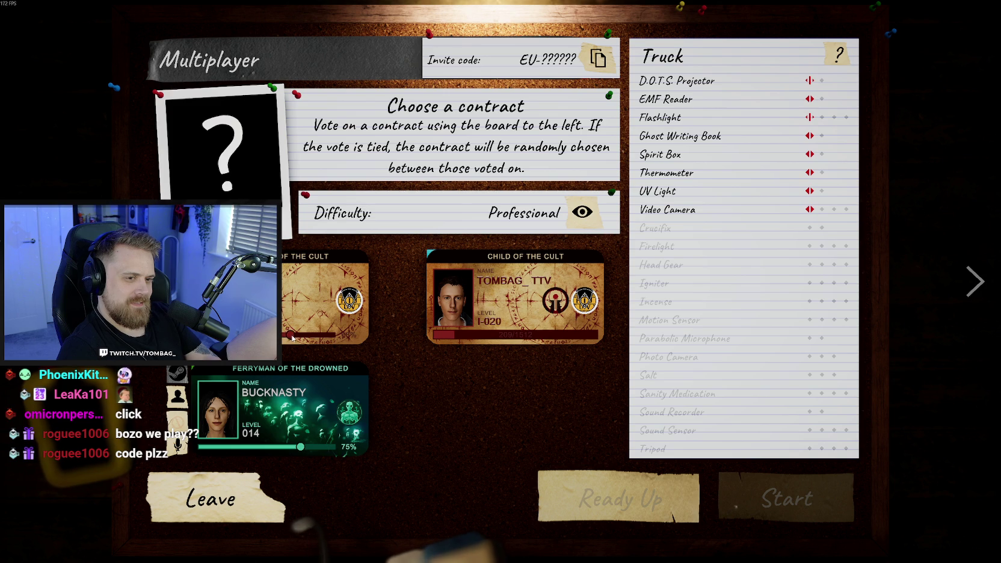
{"action": "left_click_drag", "start_coordinate": [292, 338], "coordinate": [298, 339]}
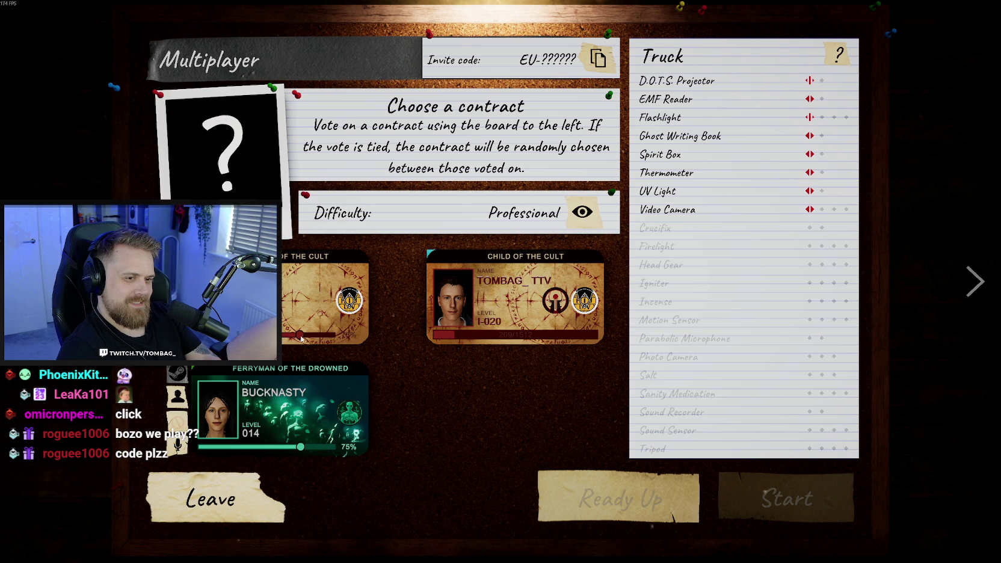
{"action": "key", "text": "Escape"}
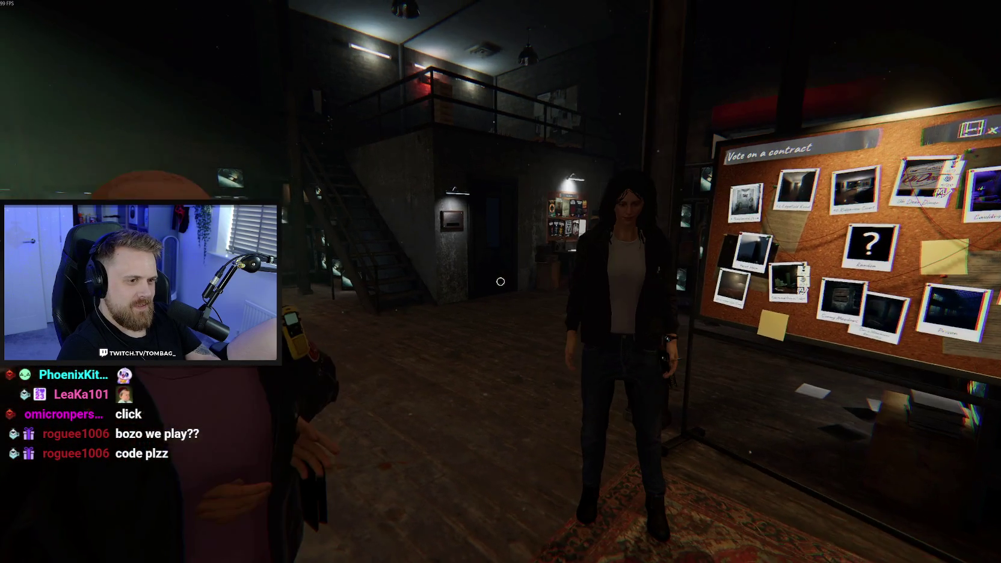
{"action": "key", "text": "w"}
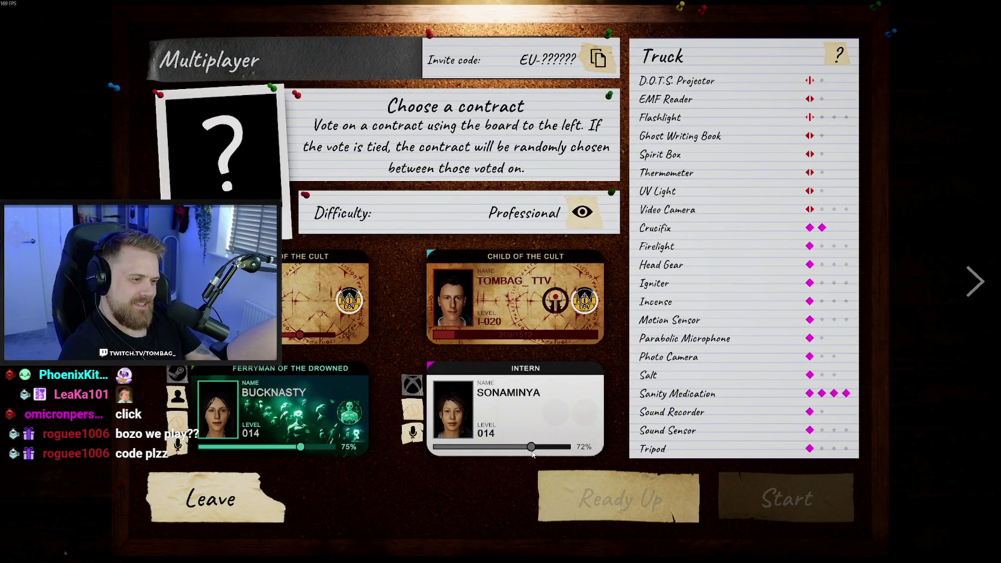
{"action": "key", "text": "Escape"}
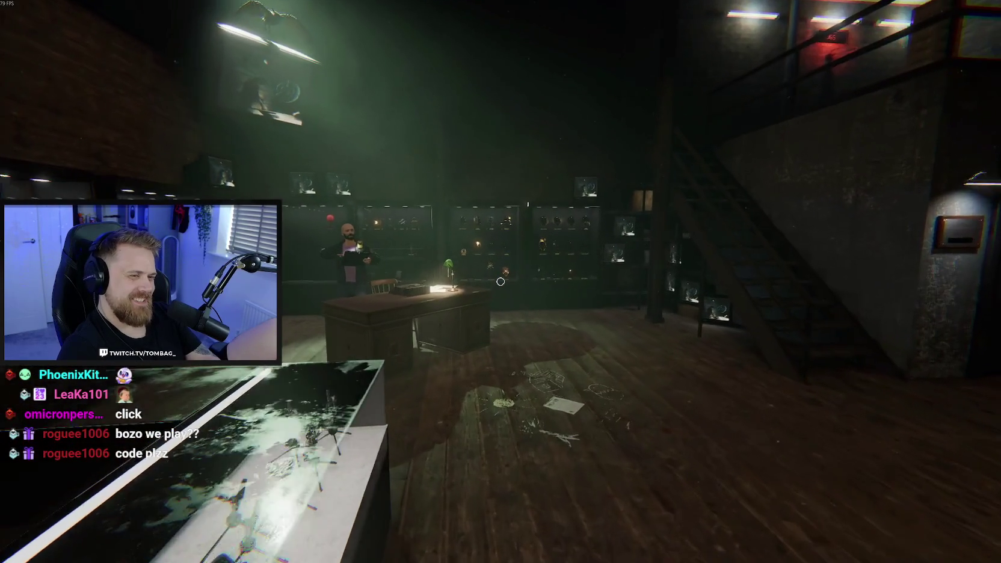
Walk to the skeleton display cabinet, over to the Multiplayer board, and back away
{"action": "key", "text": "w"}
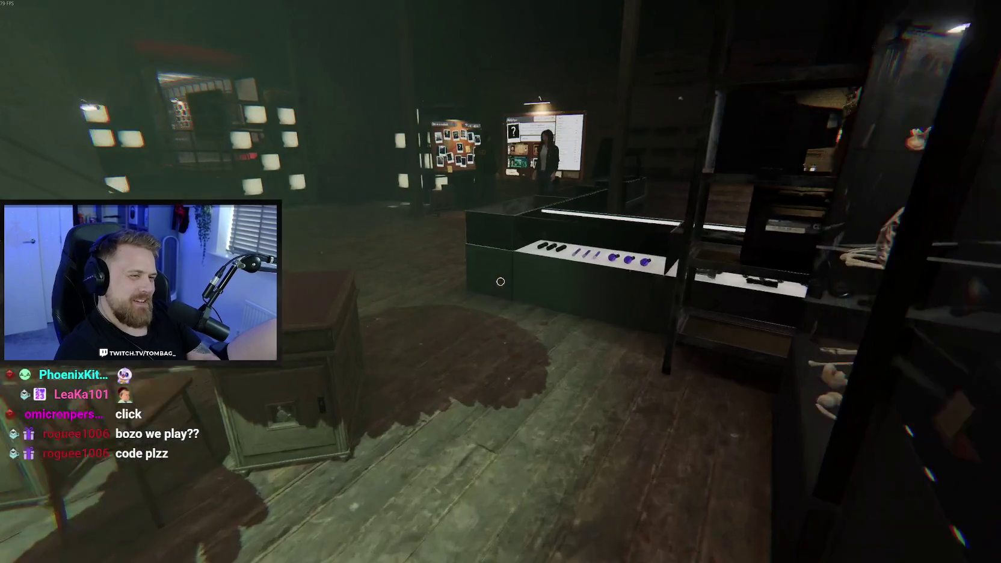
{"action": "key", "text": "w"}
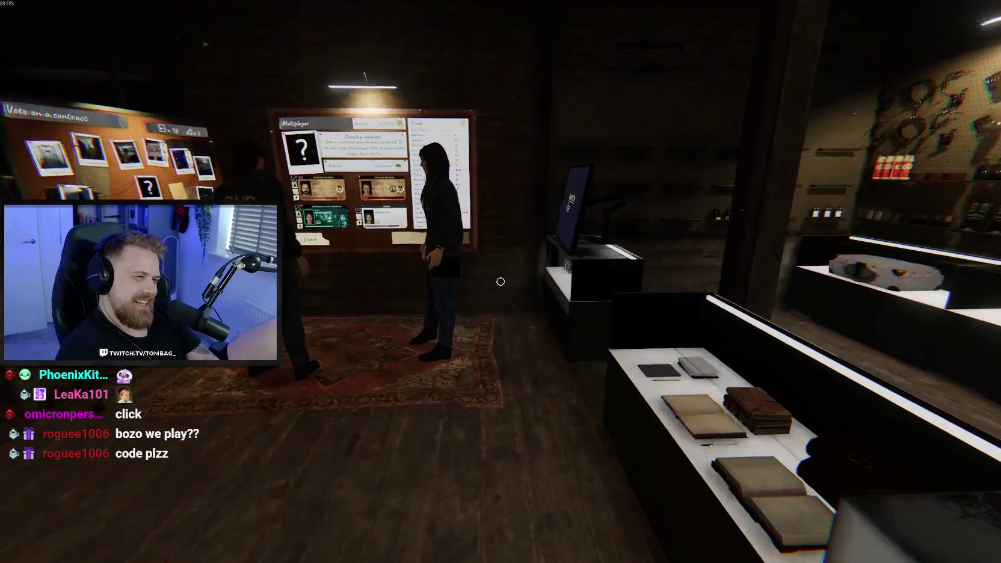
{"action": "key", "text": "s"}
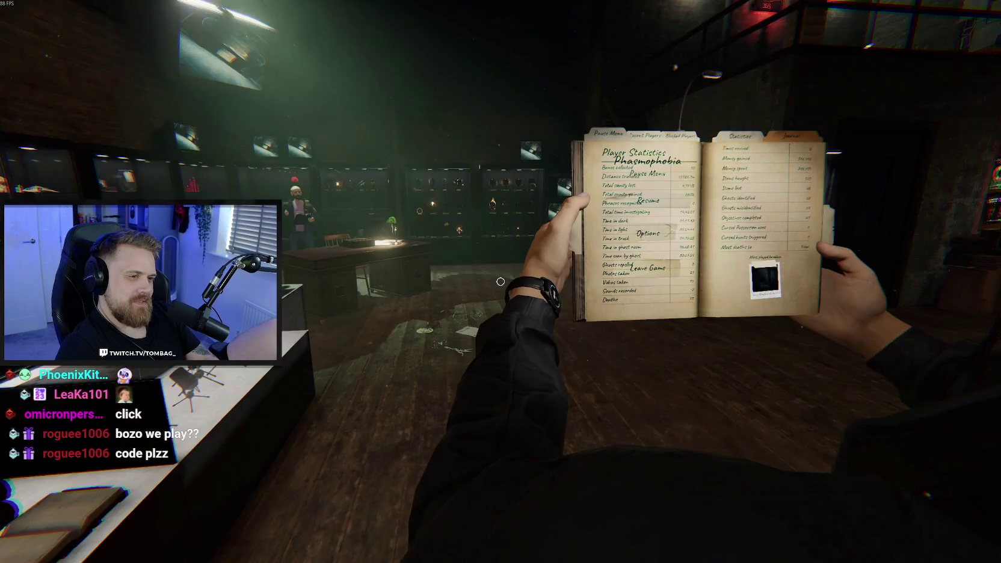
Toggle the pause journal open and shut, finally putting it away
{"action": "key", "text": "Escape"}
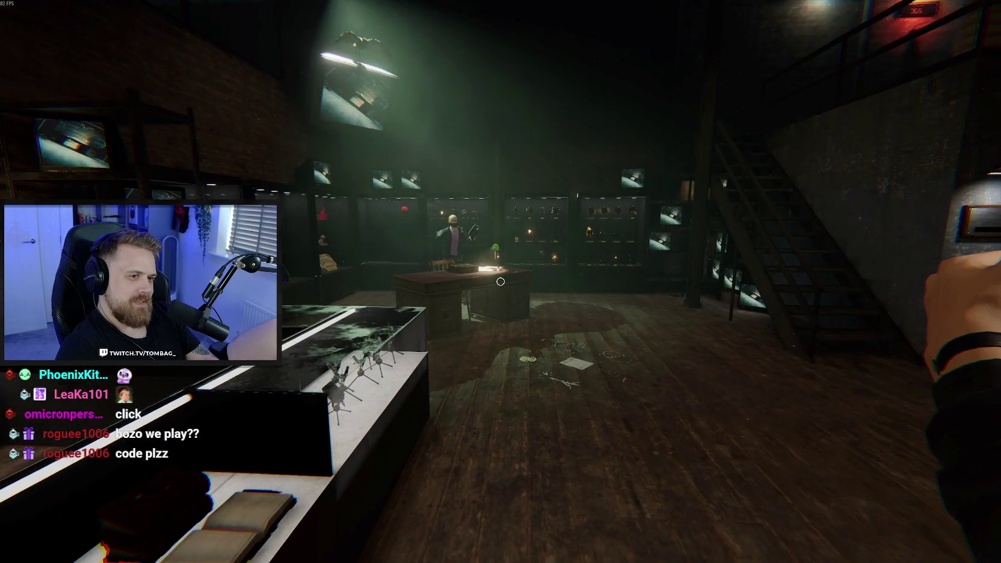
{"action": "key", "text": "Escape"}
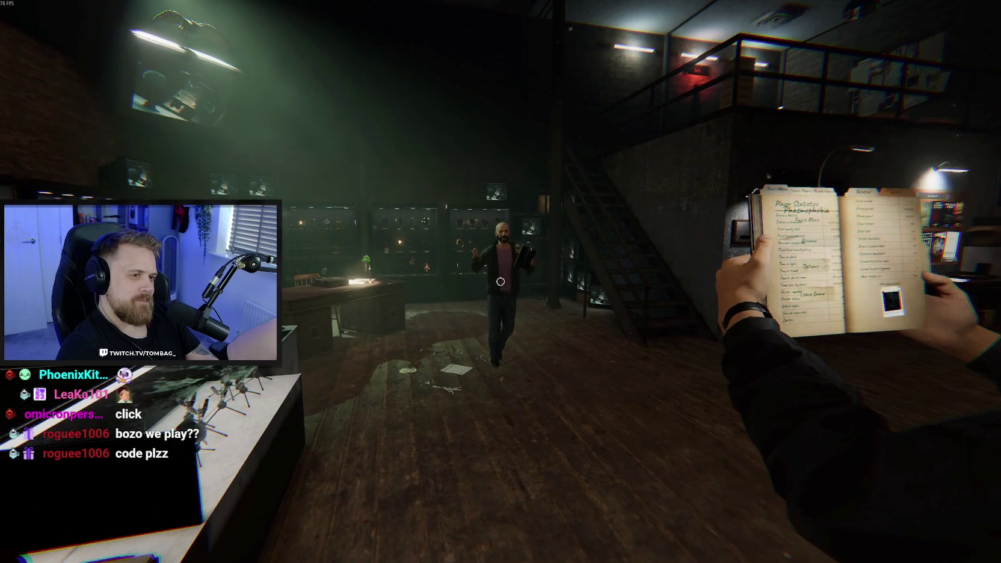
{"action": "key", "text": "Escape"}
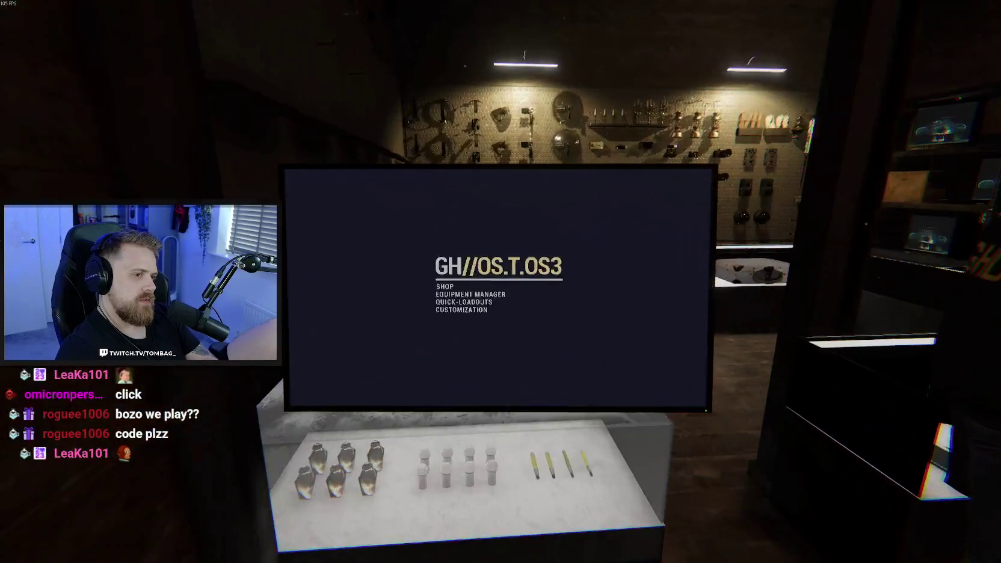
{"action": "left_click", "coordinate": [501, 281]}
{"action": "left_click", "coordinate": [476, 293]}
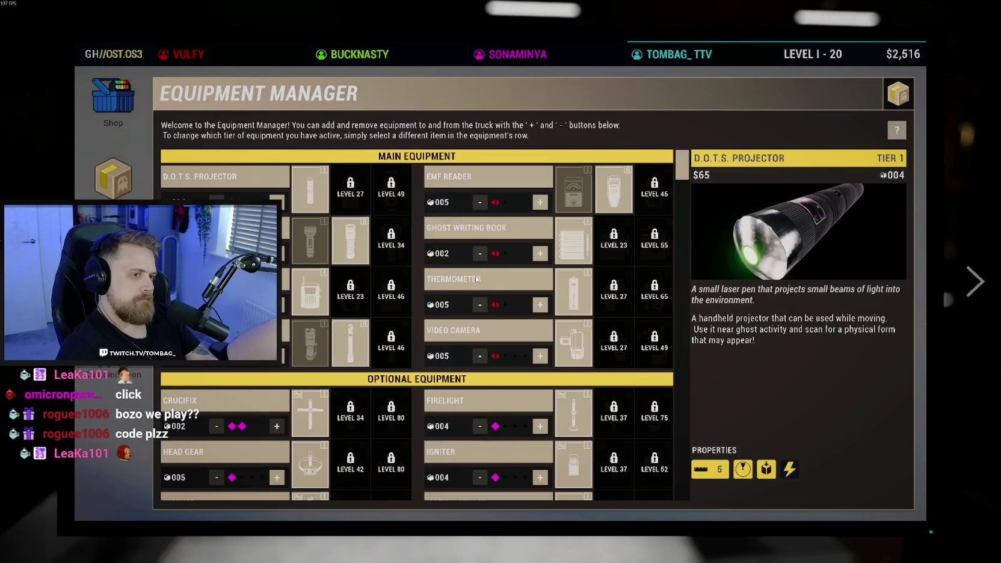
{"action": "key", "text": "Escape"}
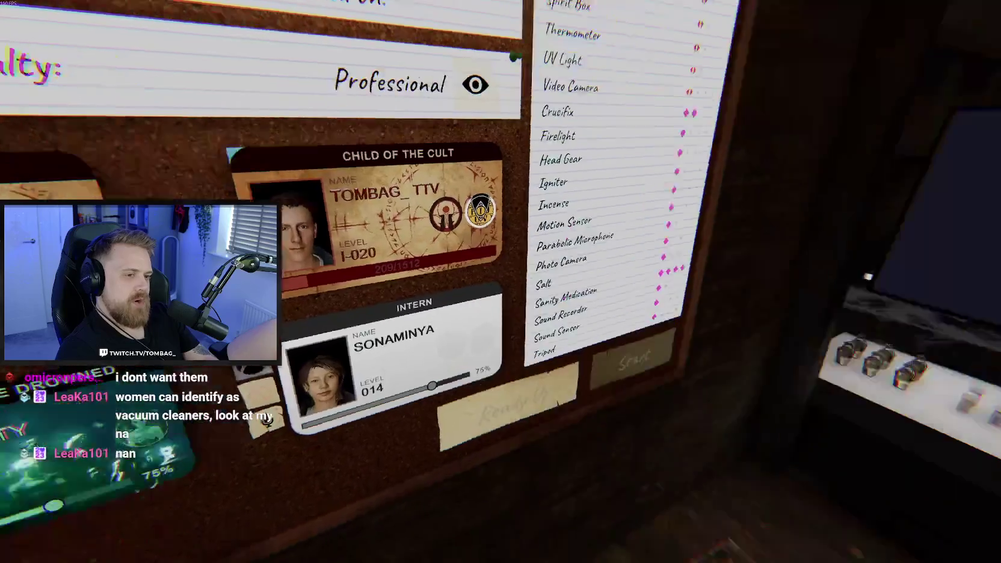
{"action": "key", "text": "s"}
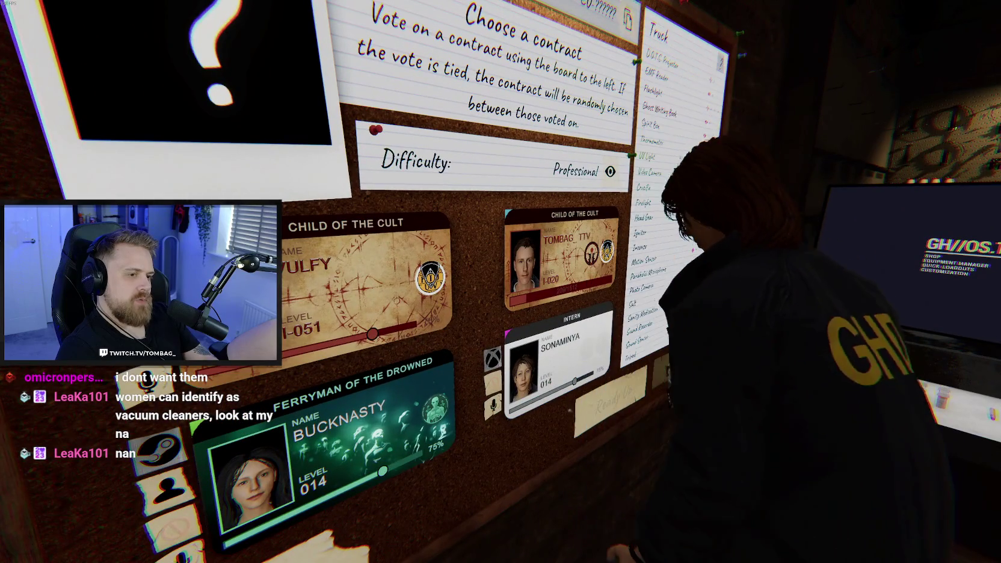
Approach the cork board and open the Multiplayer contract board full screen
{"action": "key", "text": "w"}
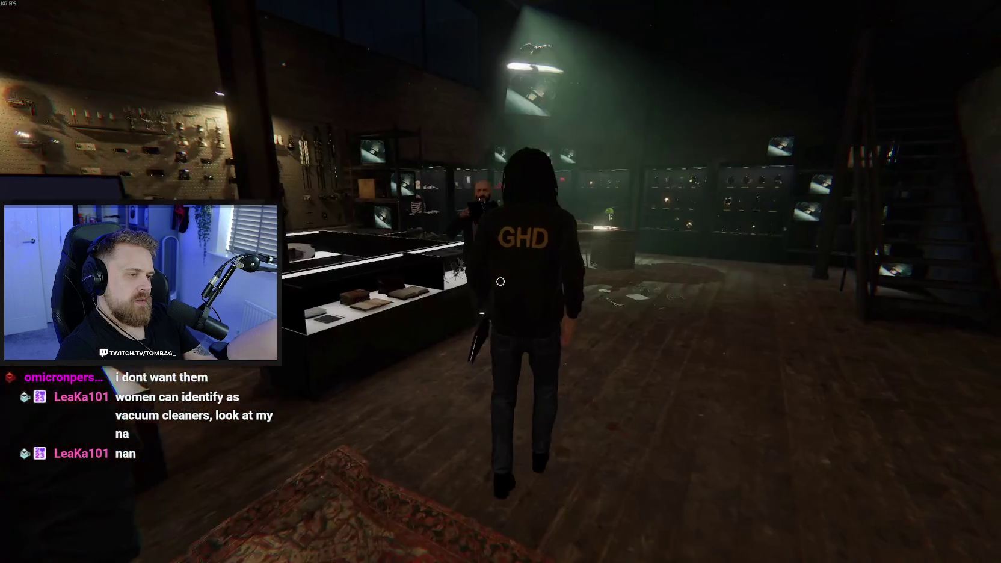
{"action": "key", "text": "w"}
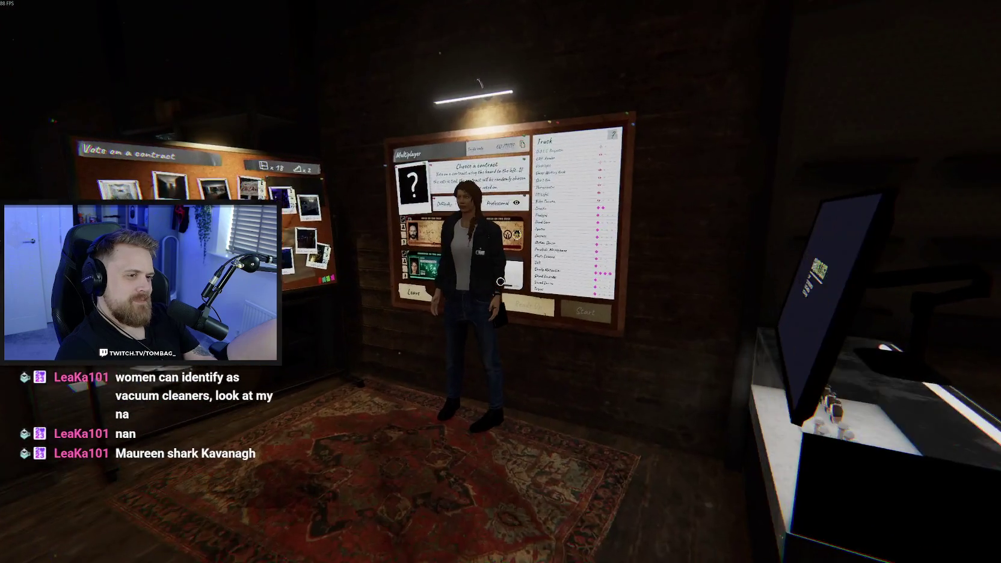
{"action": "left_click", "coordinate": [501, 282]}
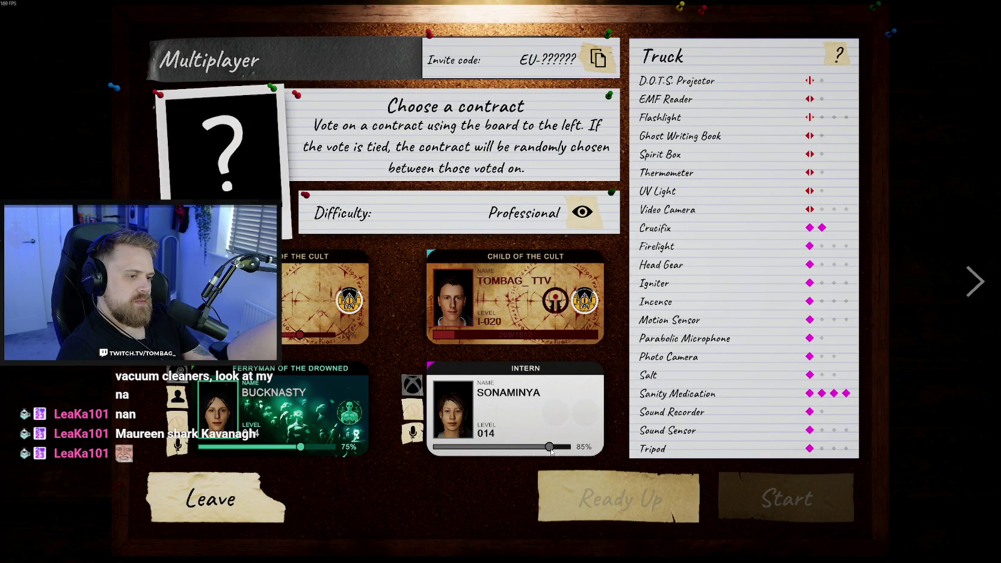
{"action": "key", "text": "Escape"}
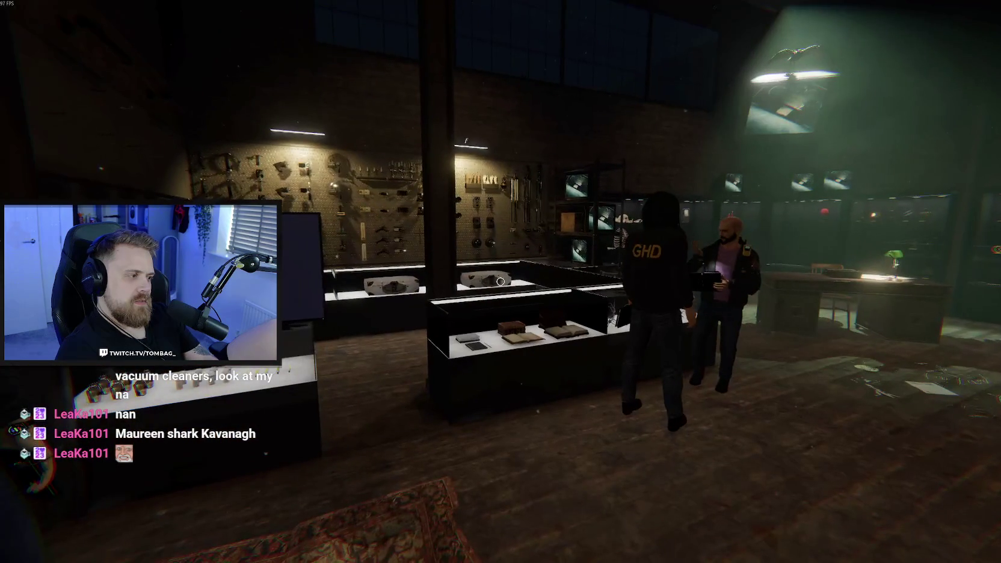
{"action": "key", "text": "w"}
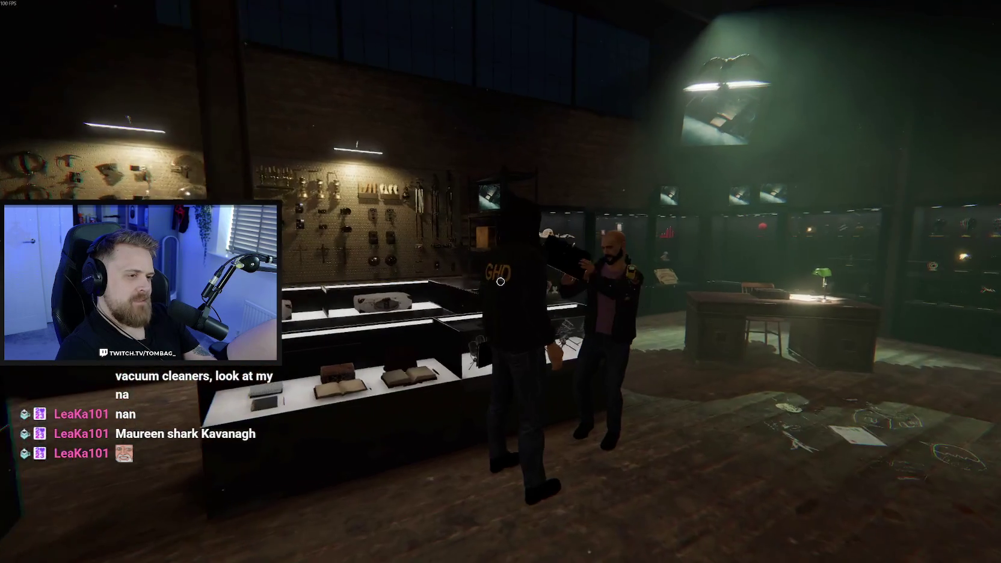
{"action": "key", "text": "w"}
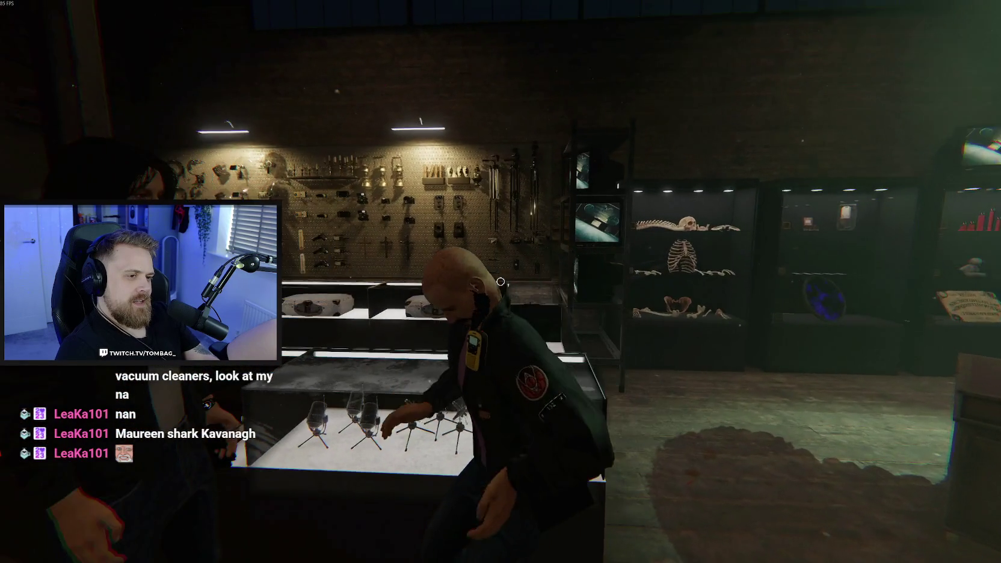
{"action": "key", "text": "w"}
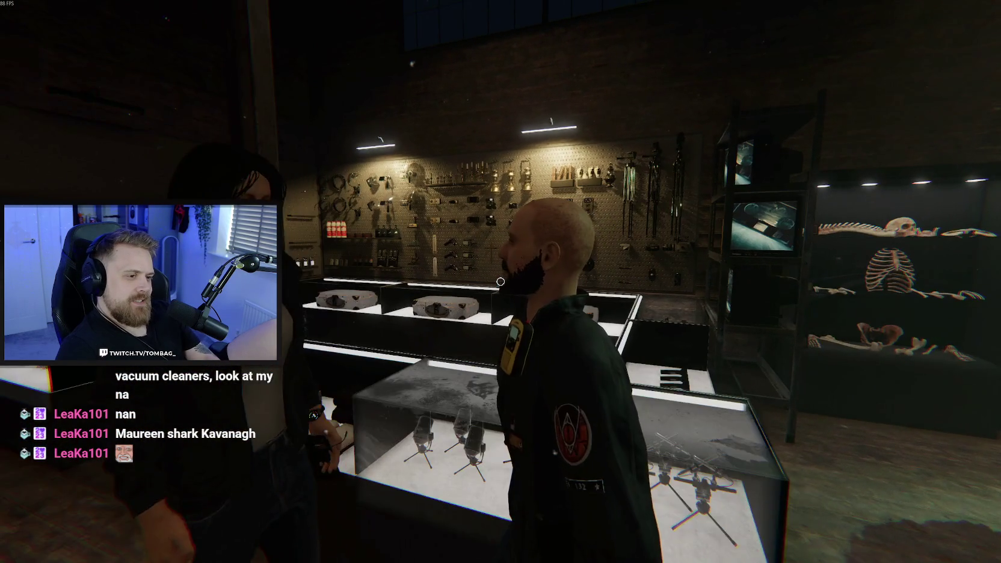
{"action": "key", "text": "w"}
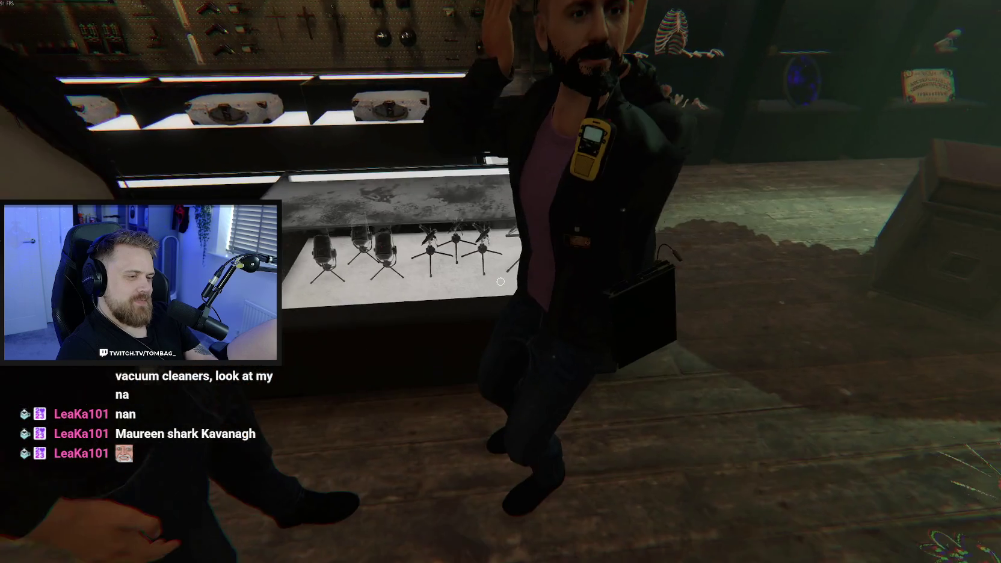
{"action": "key", "text": "a"}
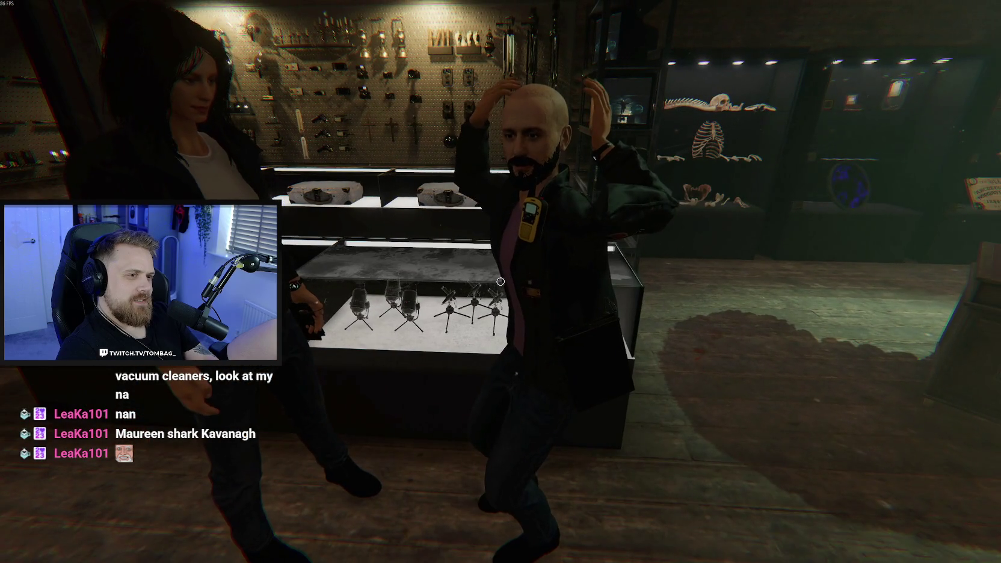
{"action": "key", "text": "a"}
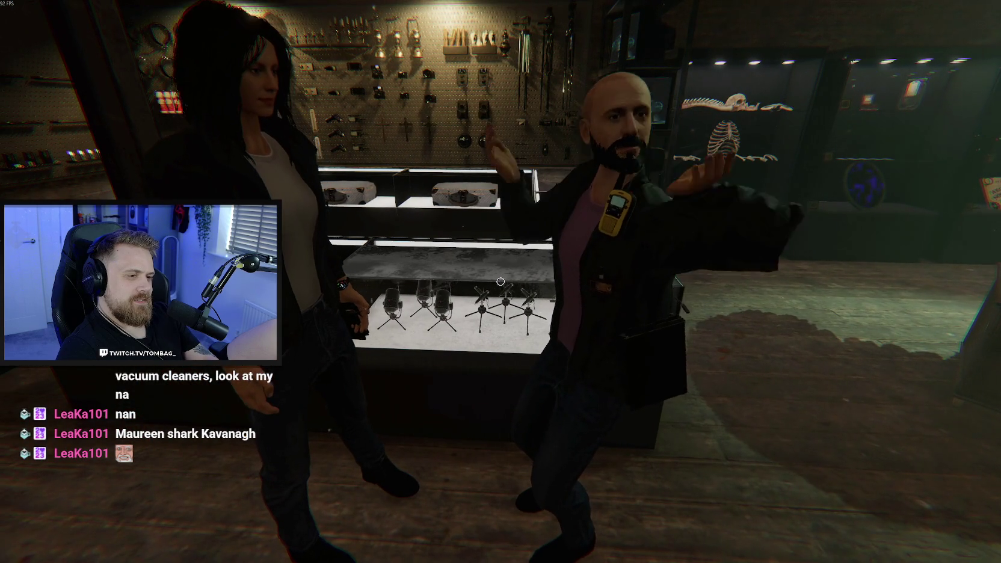
{"action": "key", "text": "a"}
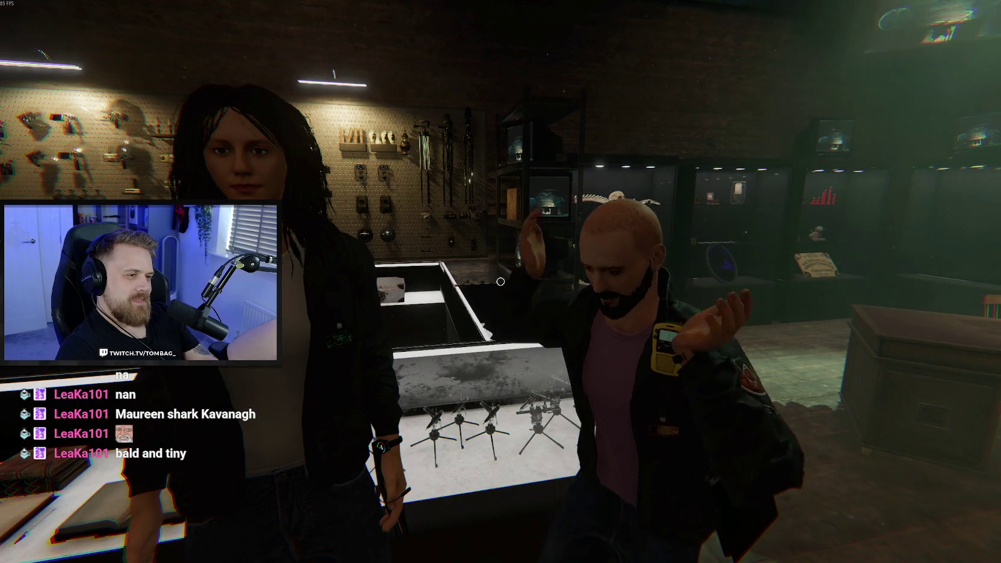
{"action": "key", "text": "s"}
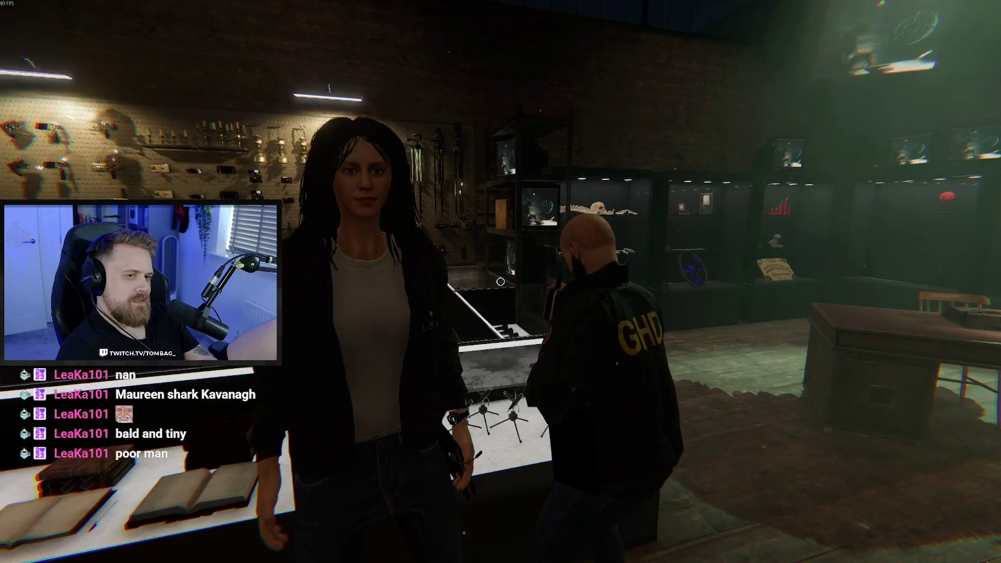
{"action": "key", "text": "Escape"}
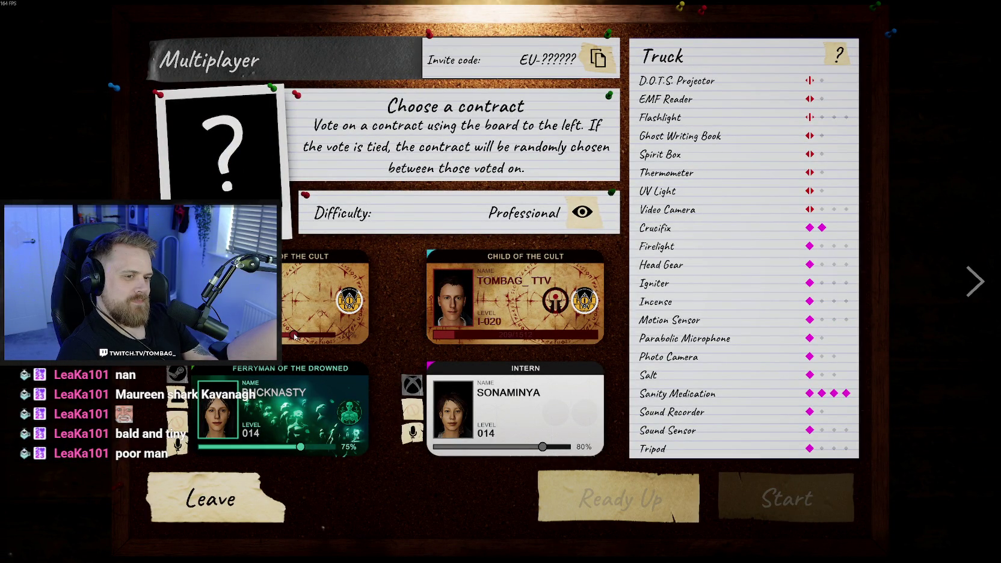
Leave the contract board, open the 'Vote on a contract' cork board, then return to the lobby view
{"action": "key", "text": "Escape"}
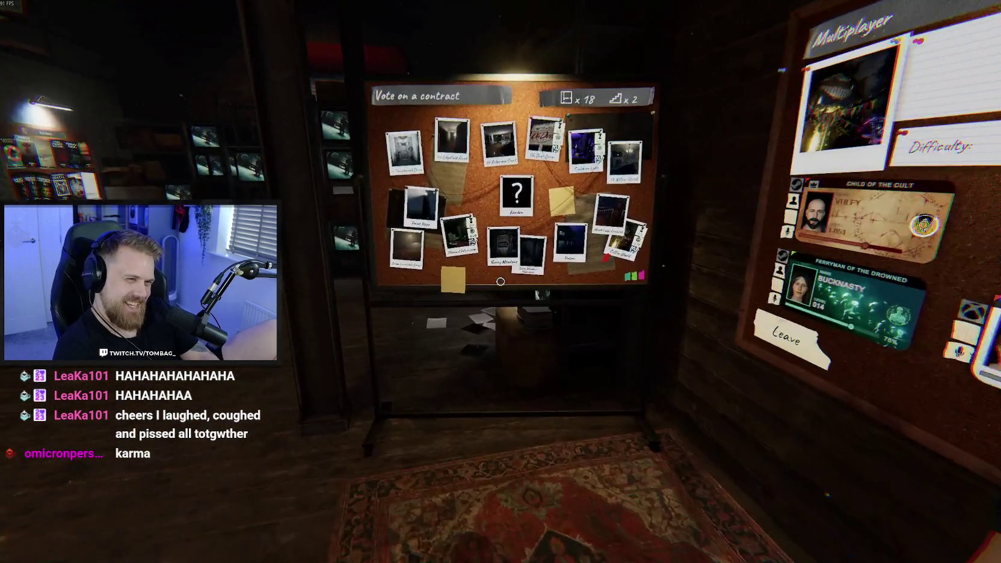
{"action": "left_click", "coordinate": [500, 281]}
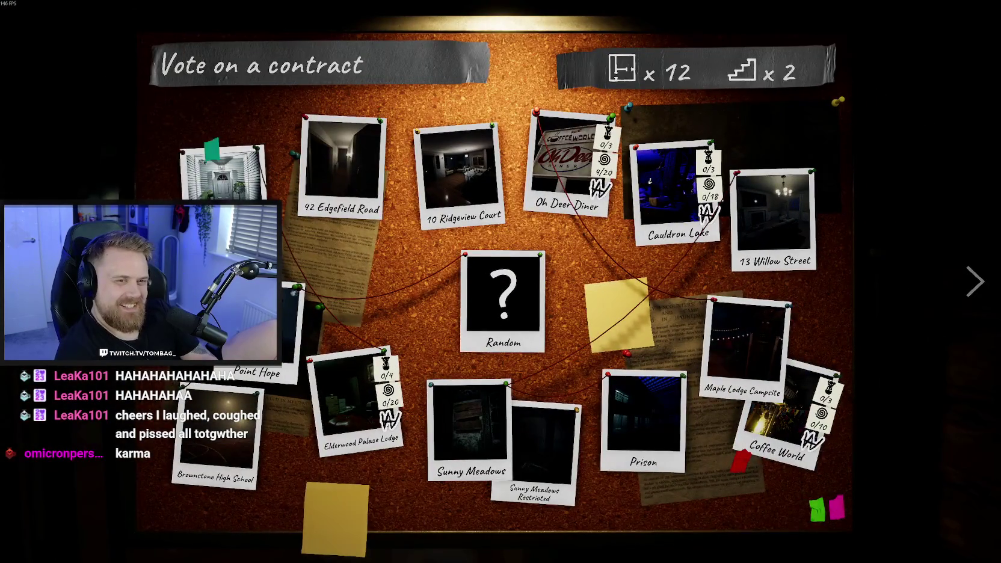
{"action": "key", "text": "Escape"}
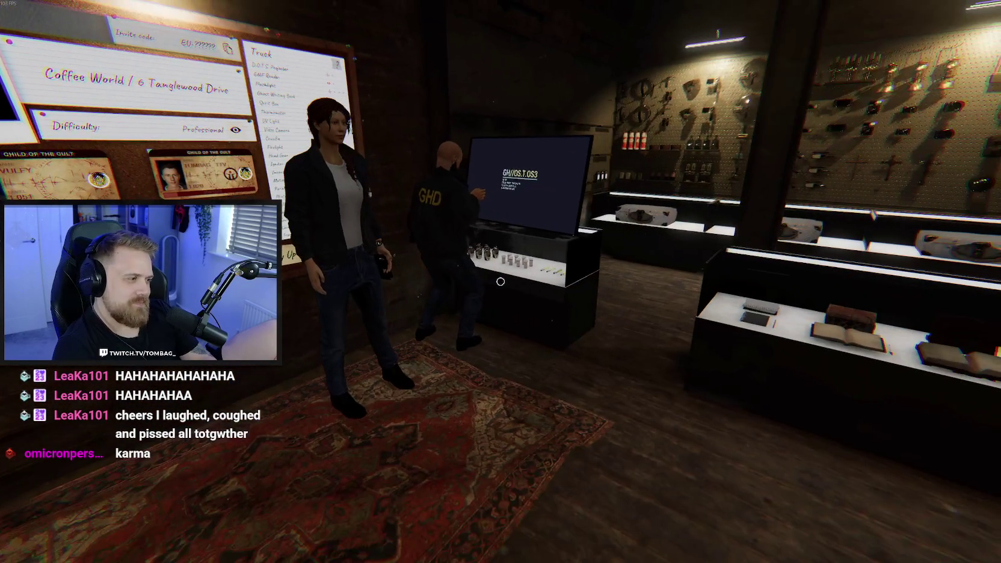
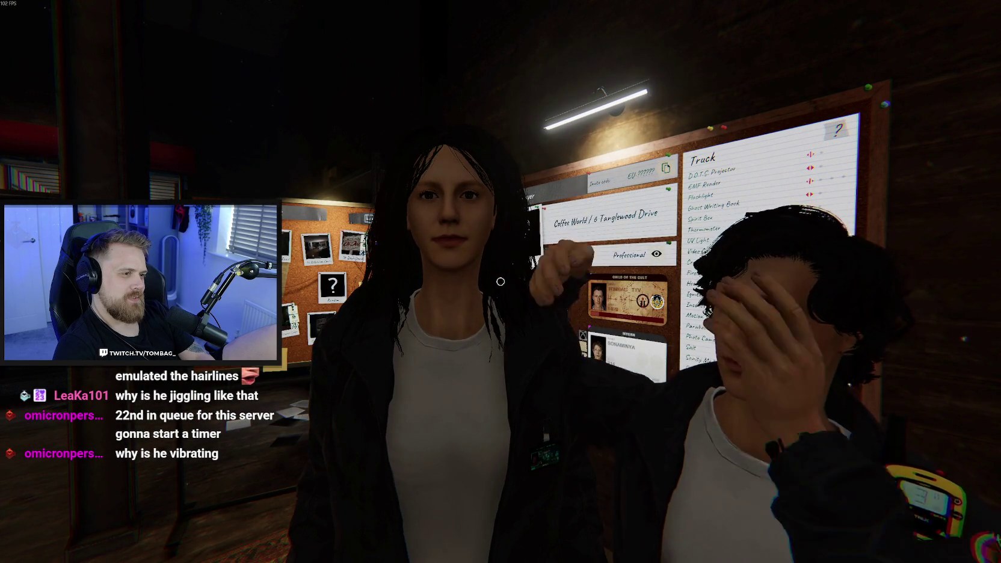
Move around the lobby boards to line up in front of the Multiplayer board
{"action": "key", "text": "s"}
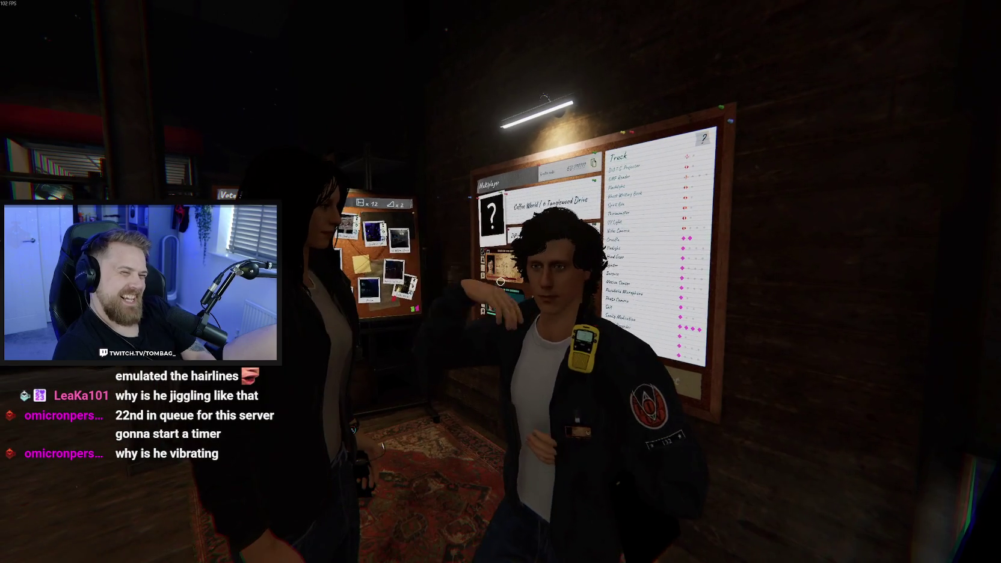
{"action": "key", "text": "w"}
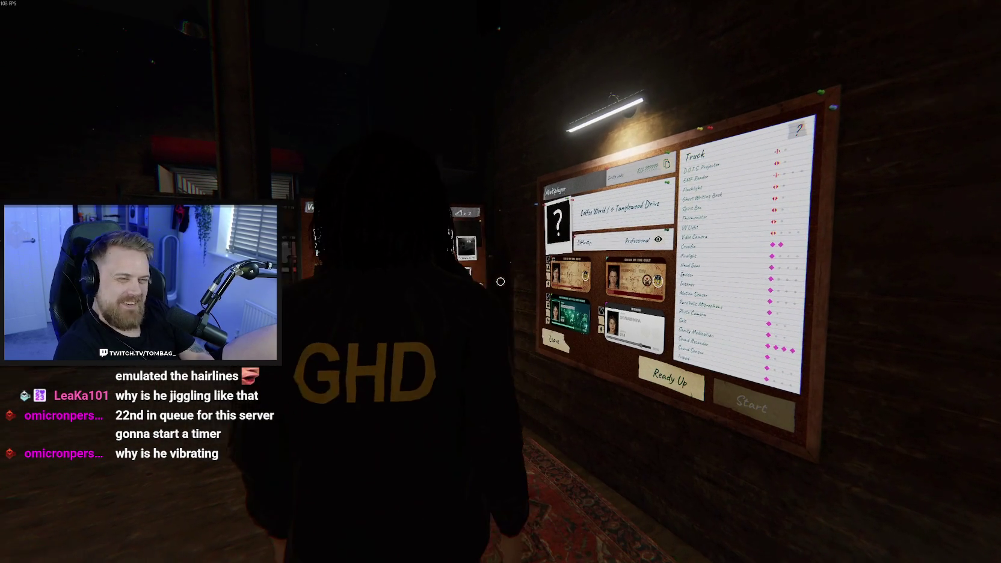
{"action": "key", "text": "a"}
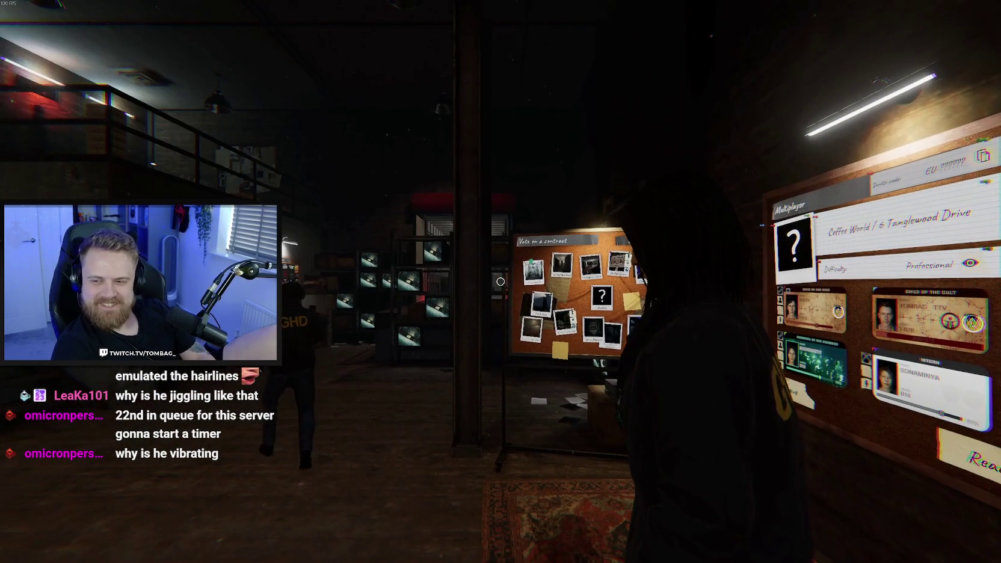
{"action": "key", "text": "s"}
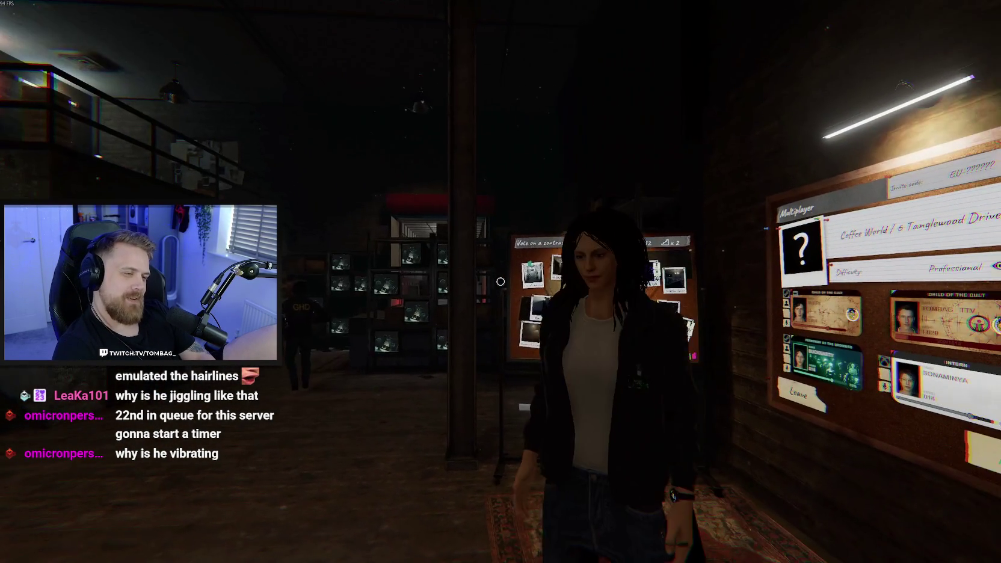
{"action": "key", "text": "w"}
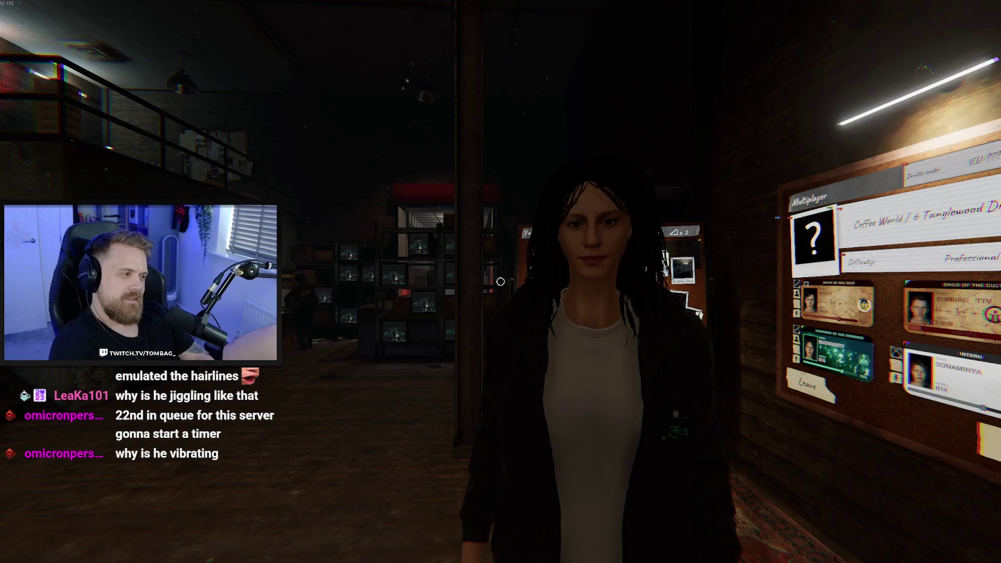
{"action": "key", "text": "a"}
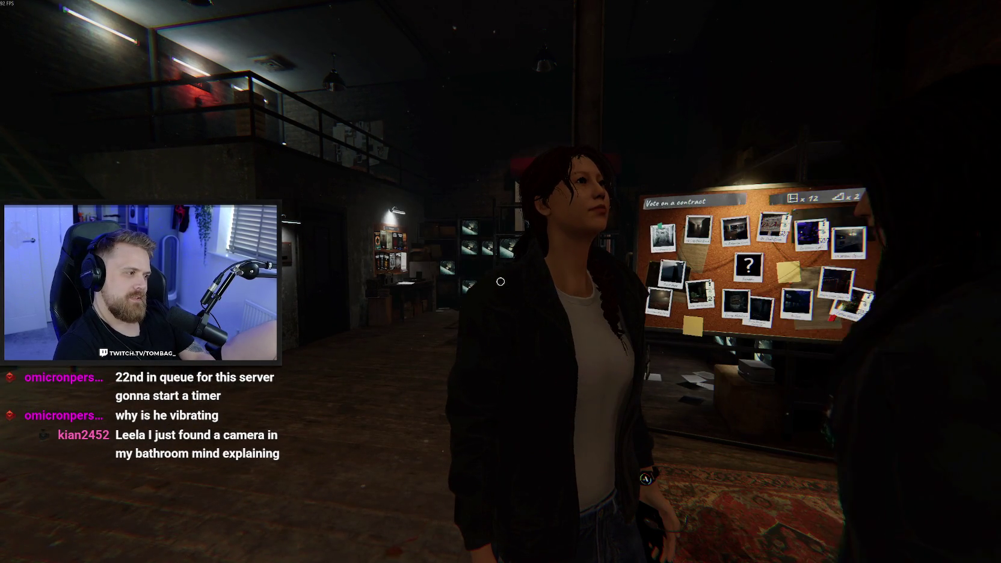
{"action": "key", "text": "d"}
{"action": "key", "text": "w"}
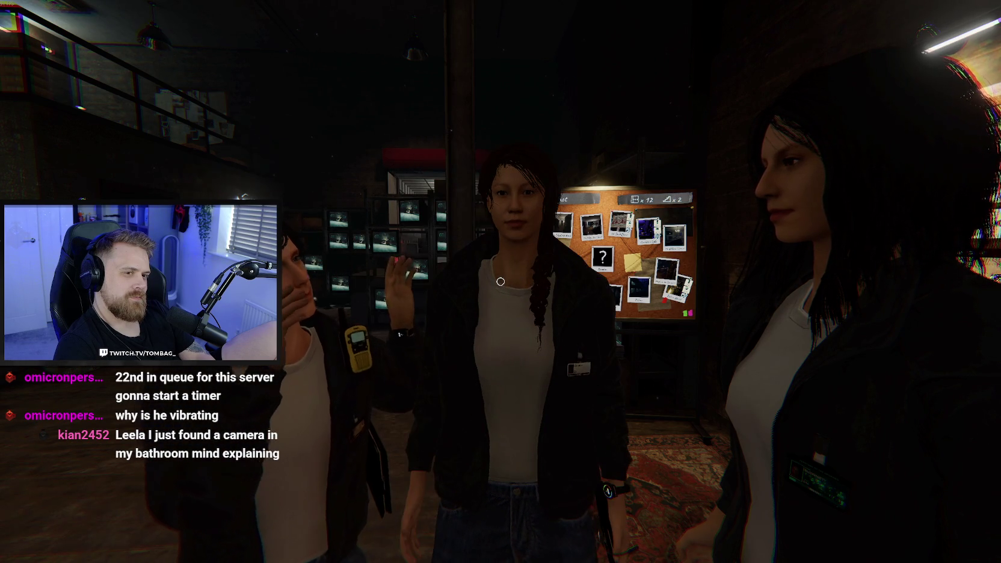
{"action": "key", "text": "d"}
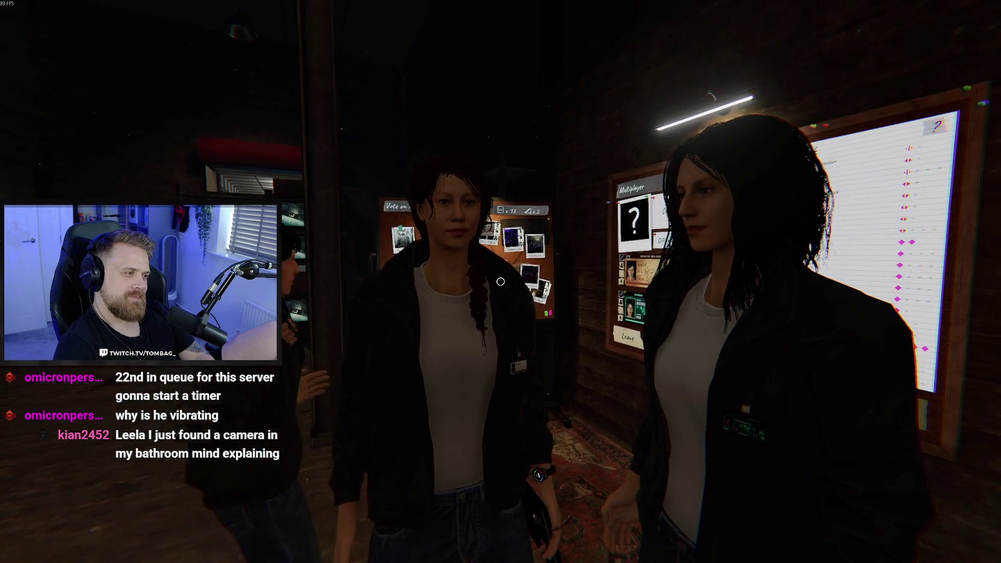
{"action": "key", "text": "d"}
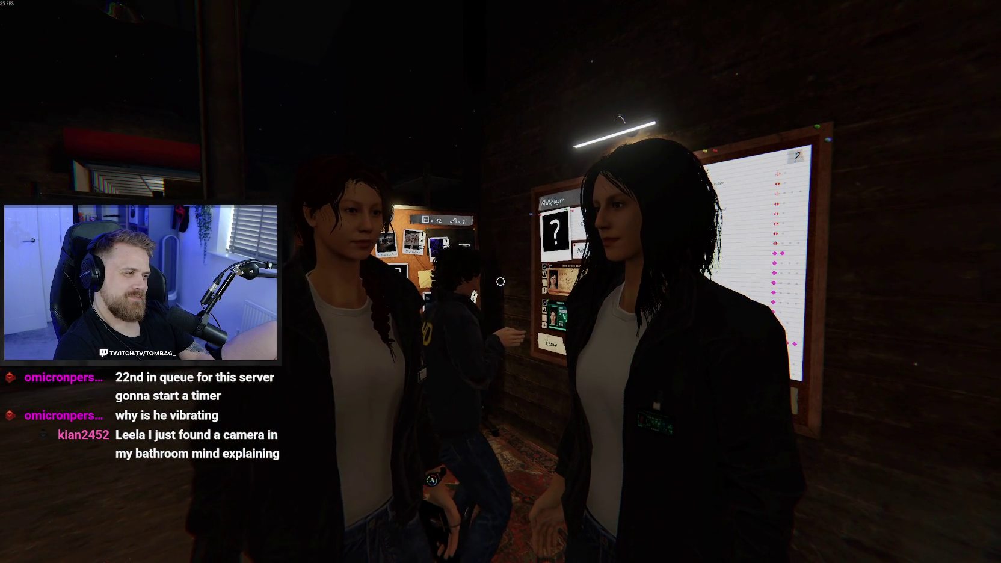
{"action": "key", "text": "d"}
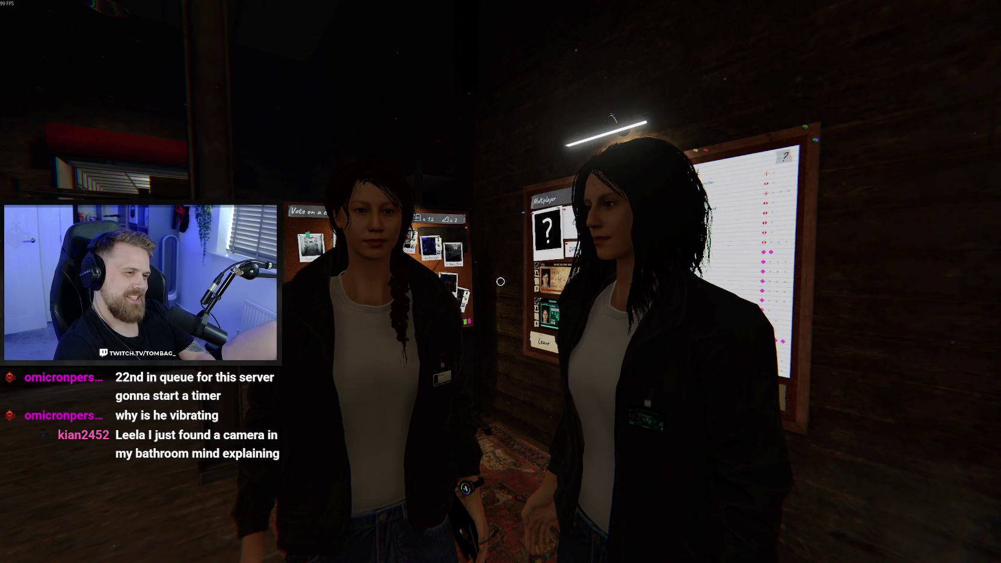
{"action": "key", "text": "w"}
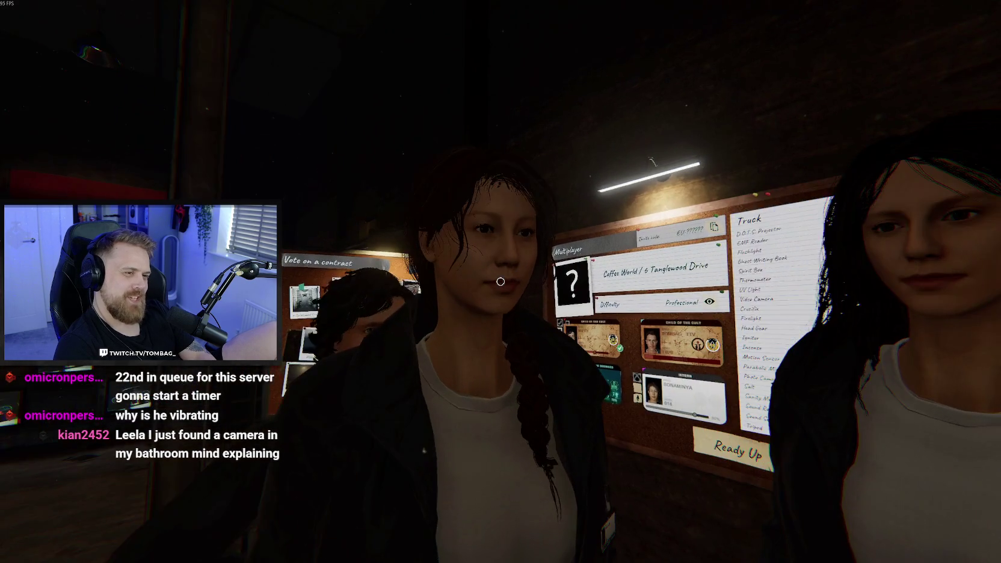
{"action": "key", "text": "d"}
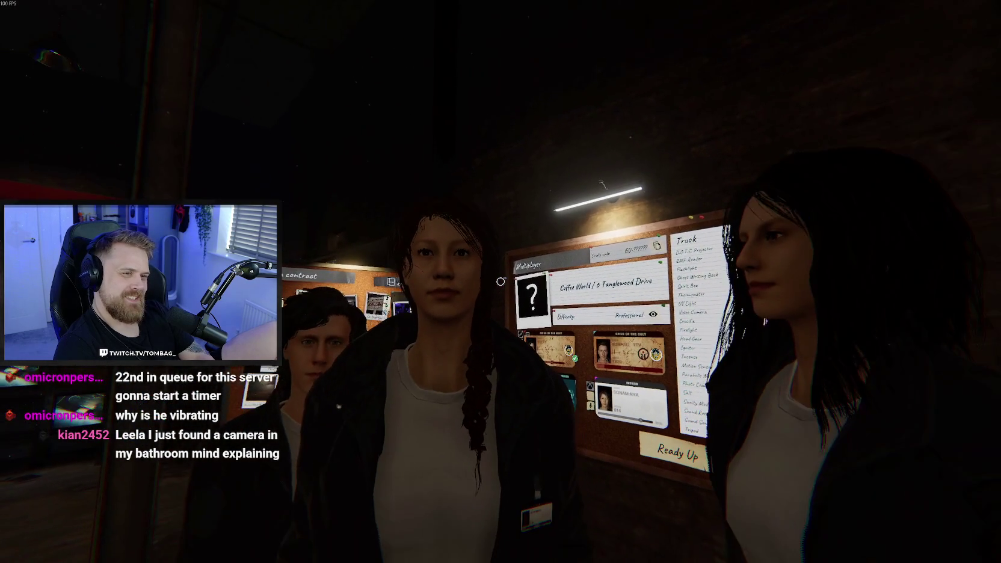
{"action": "key", "text": "d"}
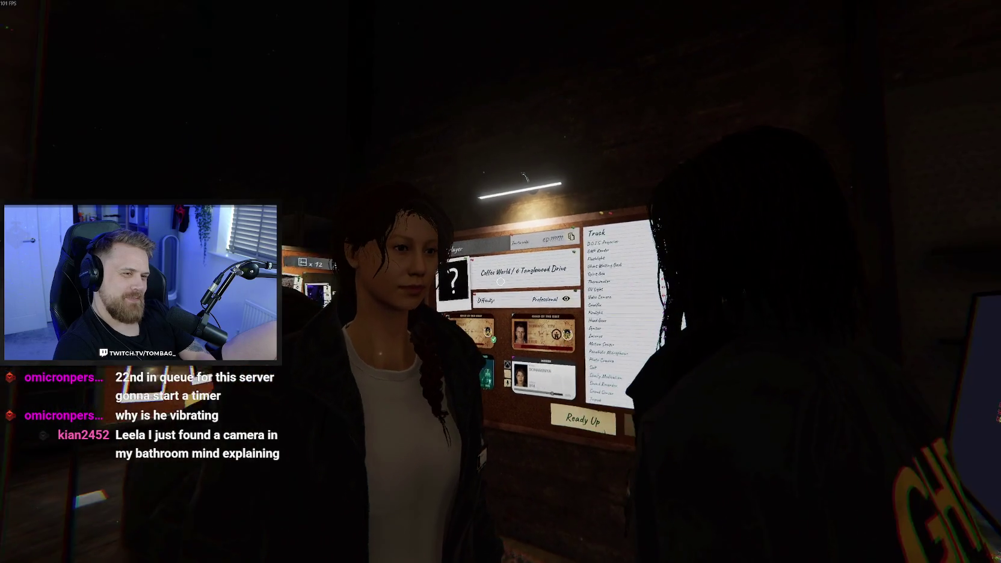
{"action": "key", "text": "w"}
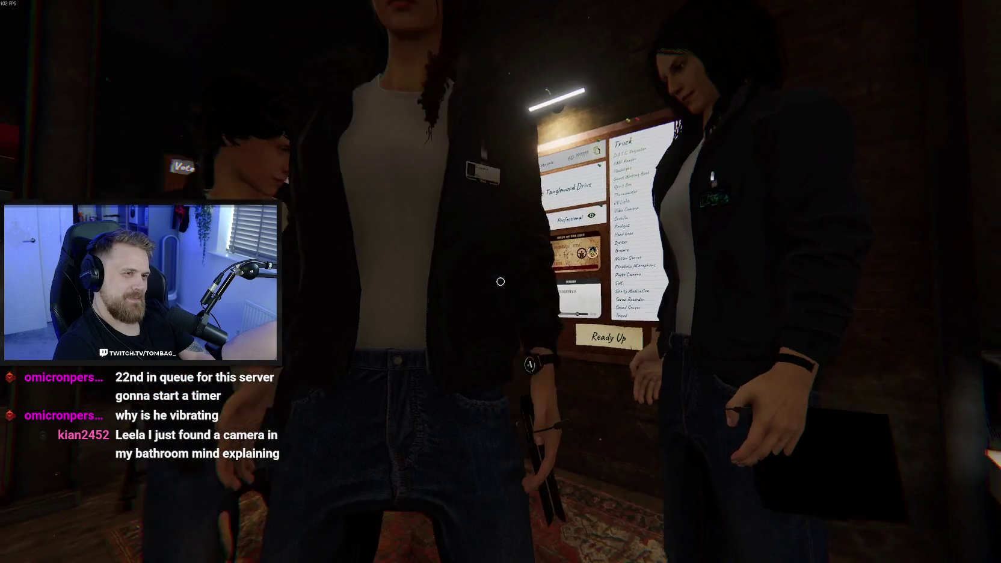
{"action": "key", "text": "a"}
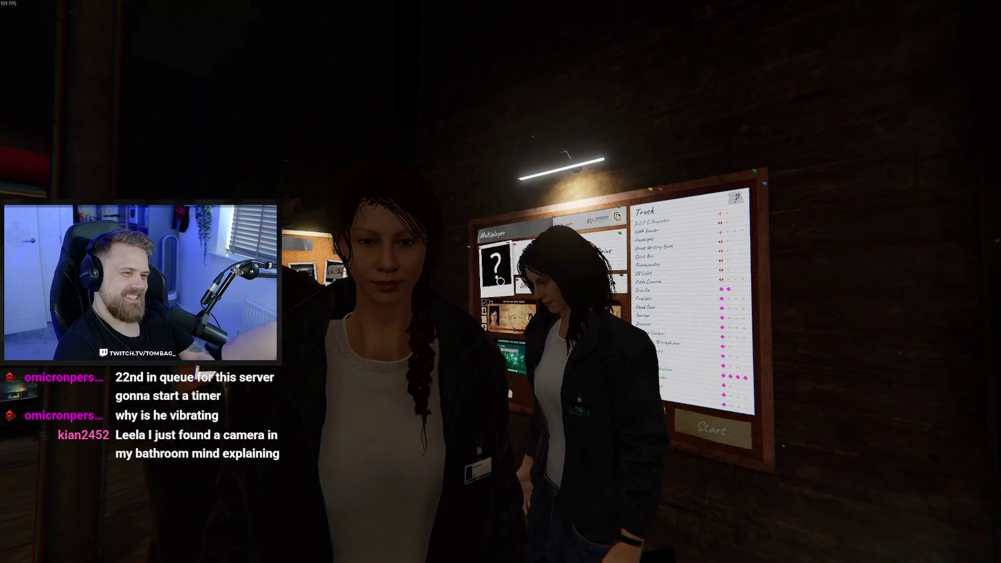
{"action": "key", "text": "s"}
{"action": "key", "text": "s"}
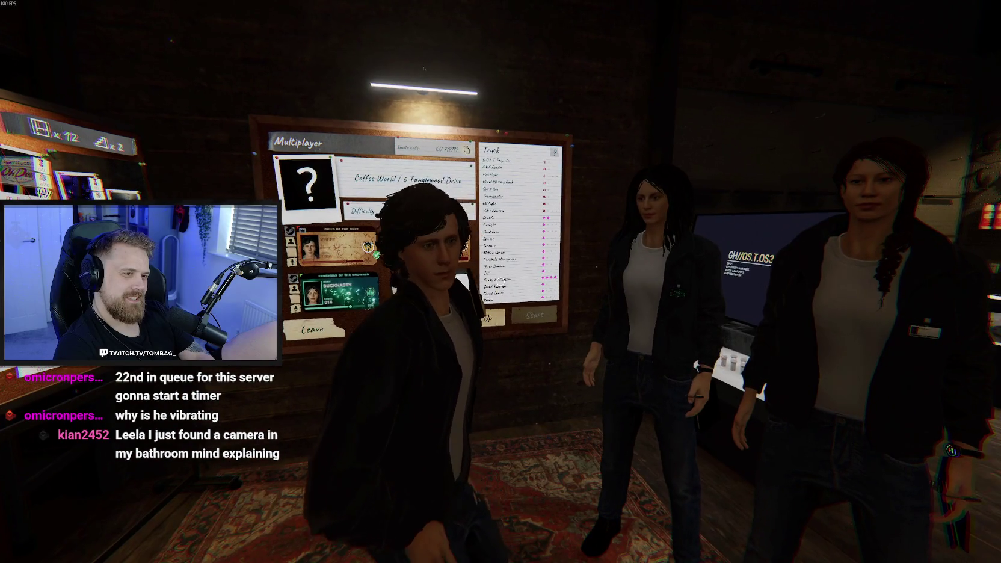
{"action": "key", "text": "w"}
{"action": "key", "text": "s"}
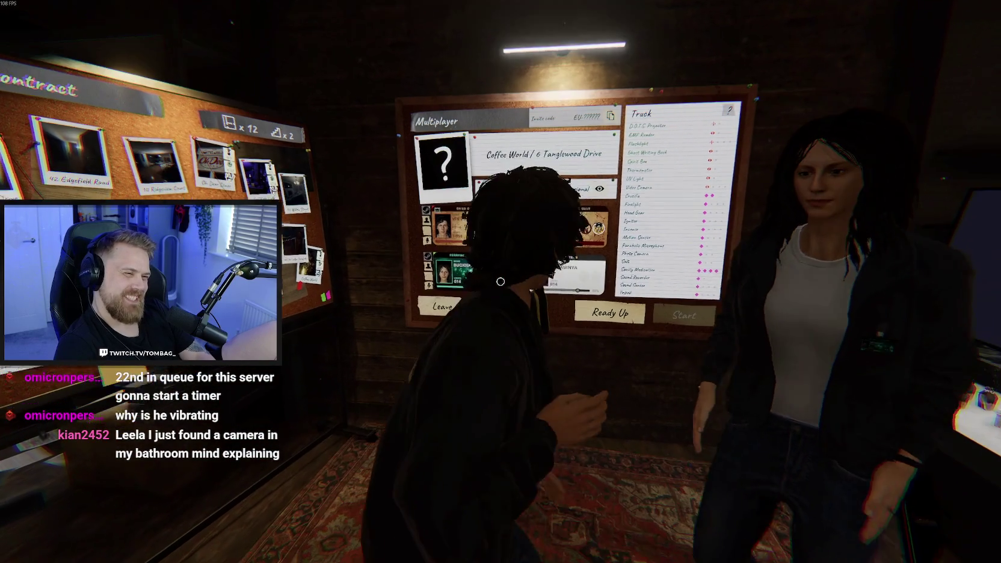
{"action": "key", "text": "w"}
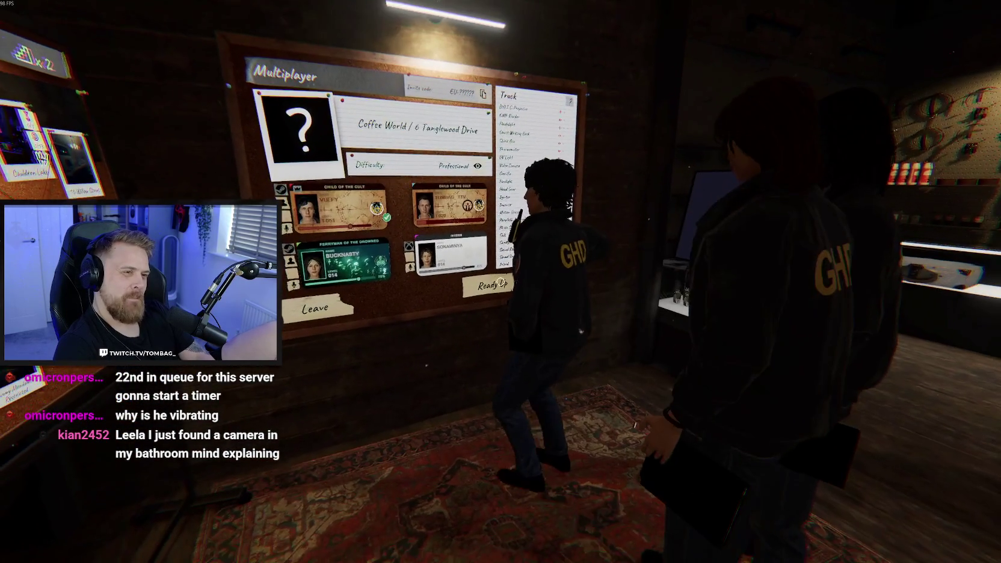
{"action": "key", "text": "w"}
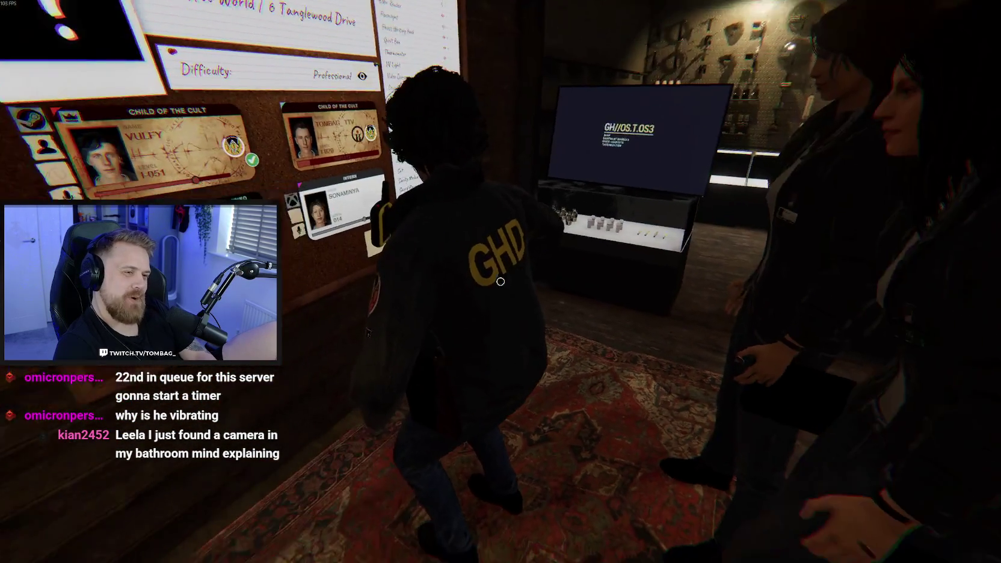
{"action": "key", "text": "s"}
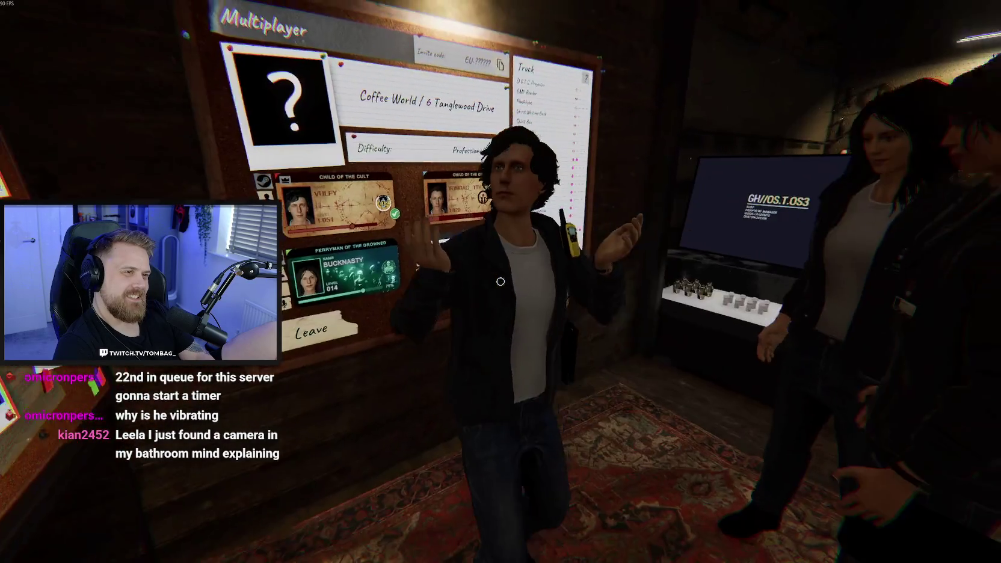
{"action": "key", "text": "w"}
{"action": "key", "text": "s"}
{"action": "key", "text": "w"}
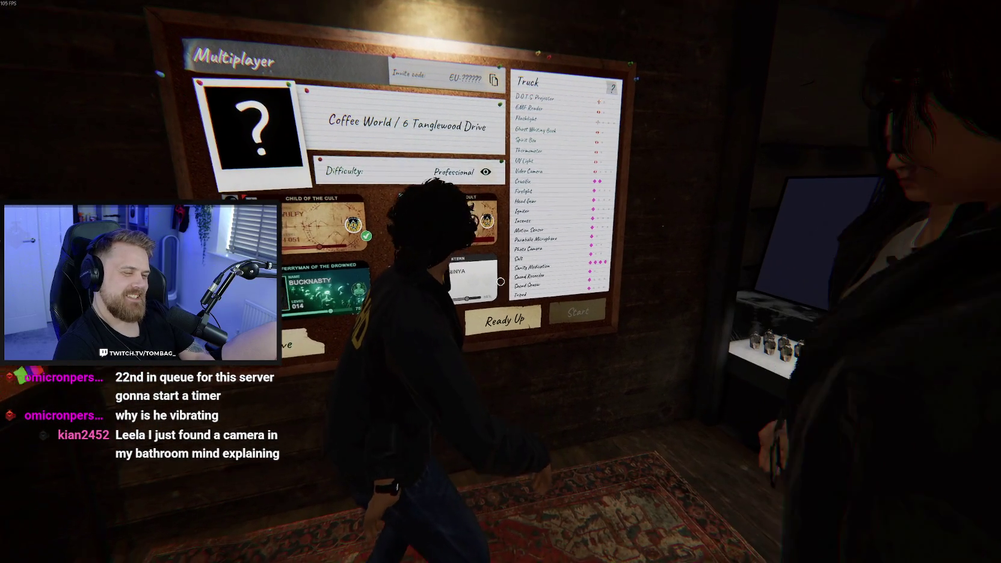
{"action": "key", "text": "w"}
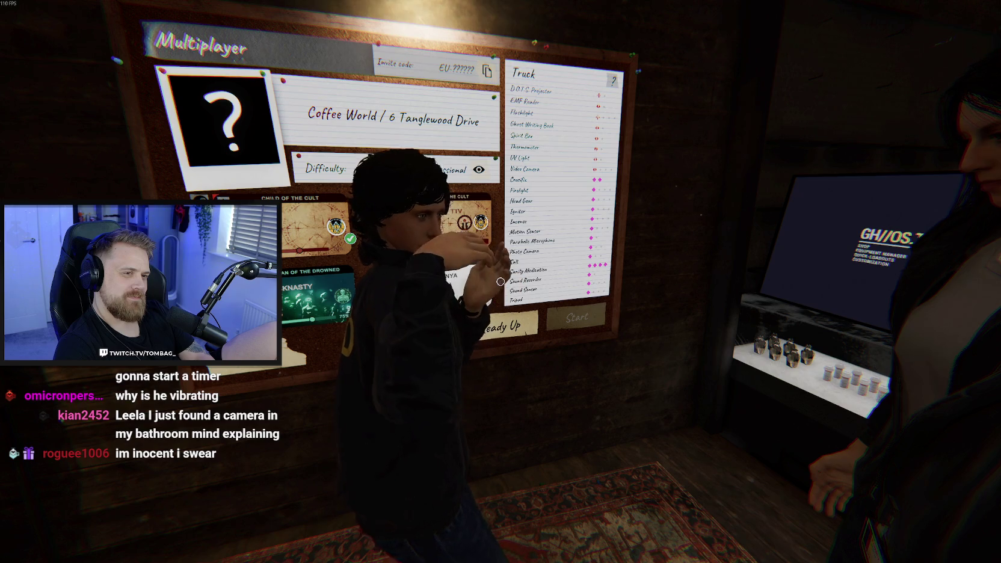
Select the Tier 2 Flashlight and Tier 2 EMF Reader in the Equipment Manager, then close it
{"action": "left_click", "coordinate": [501, 282]}
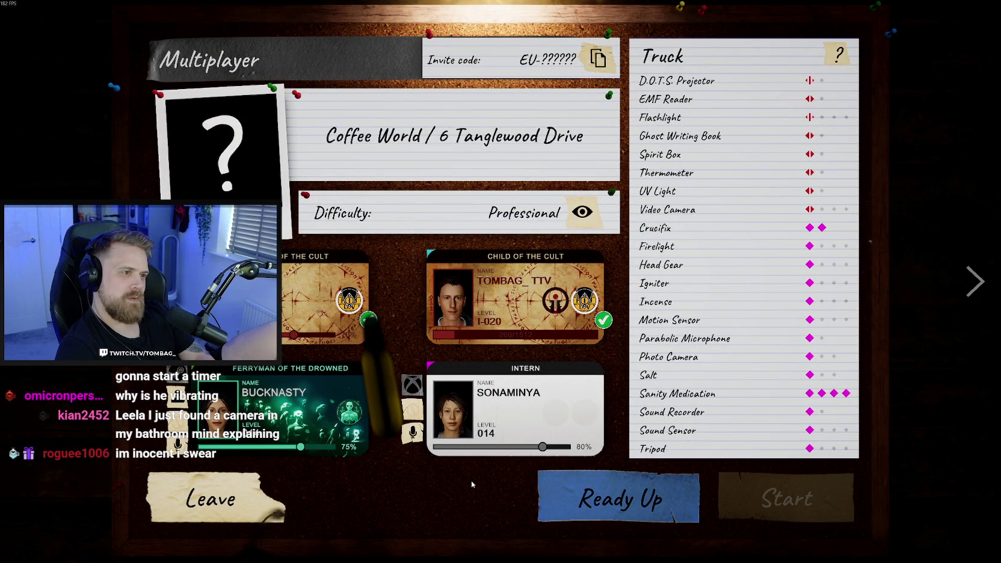
{"action": "key", "text": "Escape"}
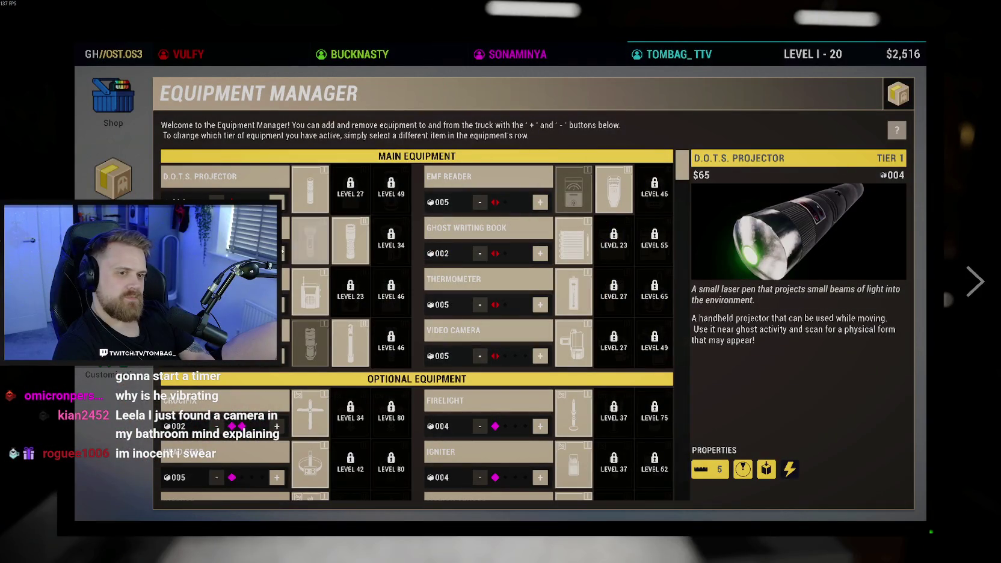
{"action": "left_click", "coordinate": [352, 259]}
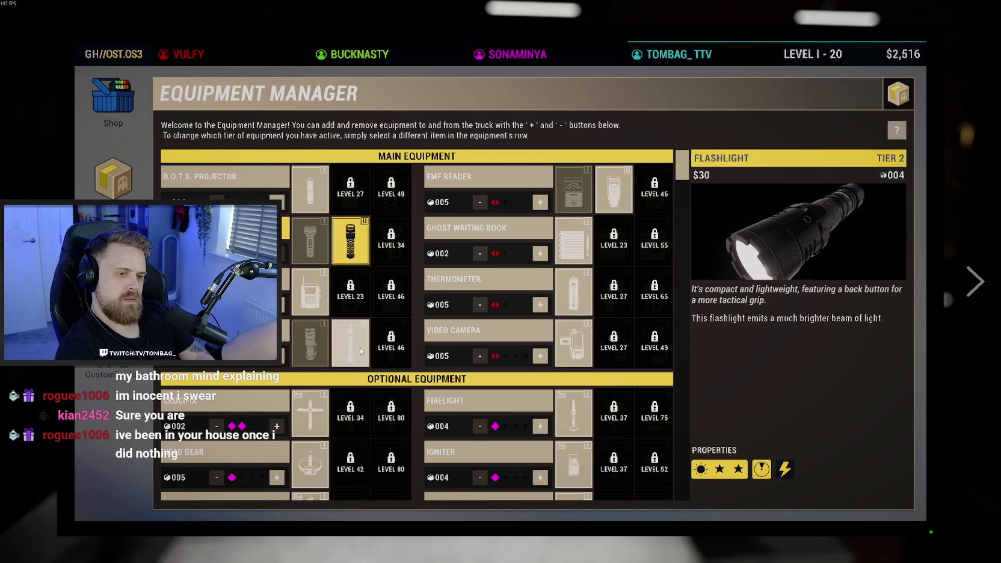
{"action": "left_click", "coordinate": [615, 192]}
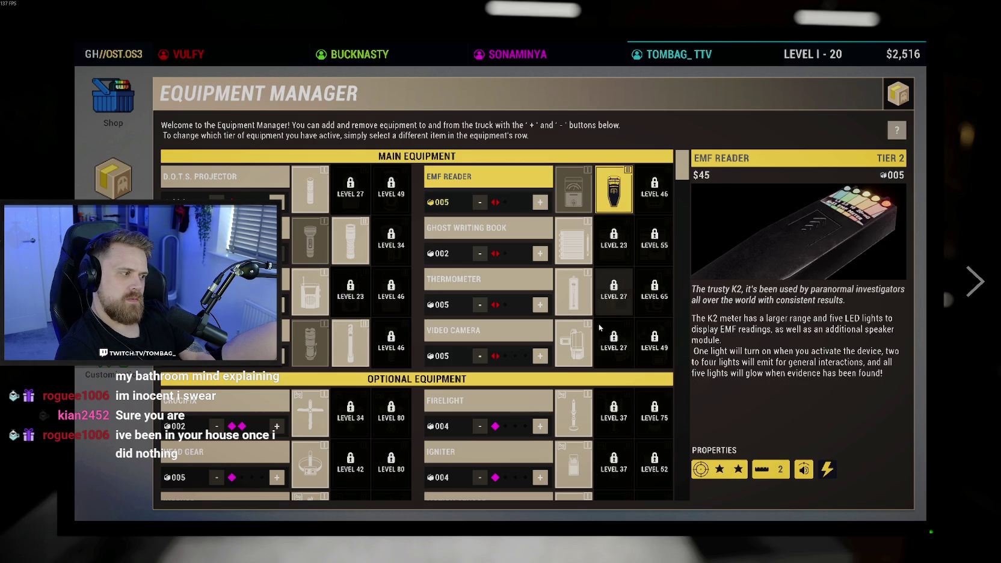
{"action": "scroll", "coordinate": [453, 351], "scroll_direction": "down", "scroll_amount": 5}
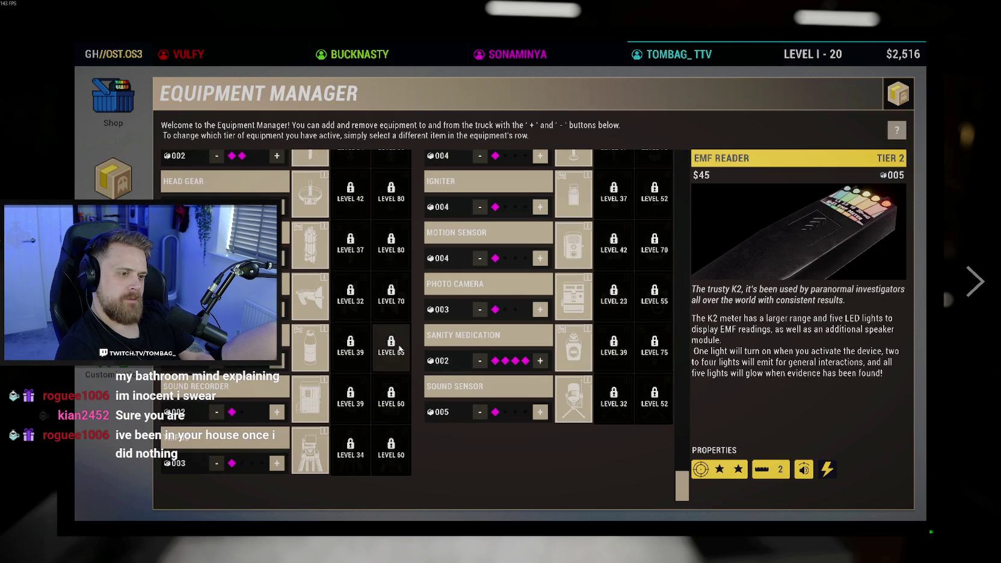
{"action": "key", "text": "Escape"}
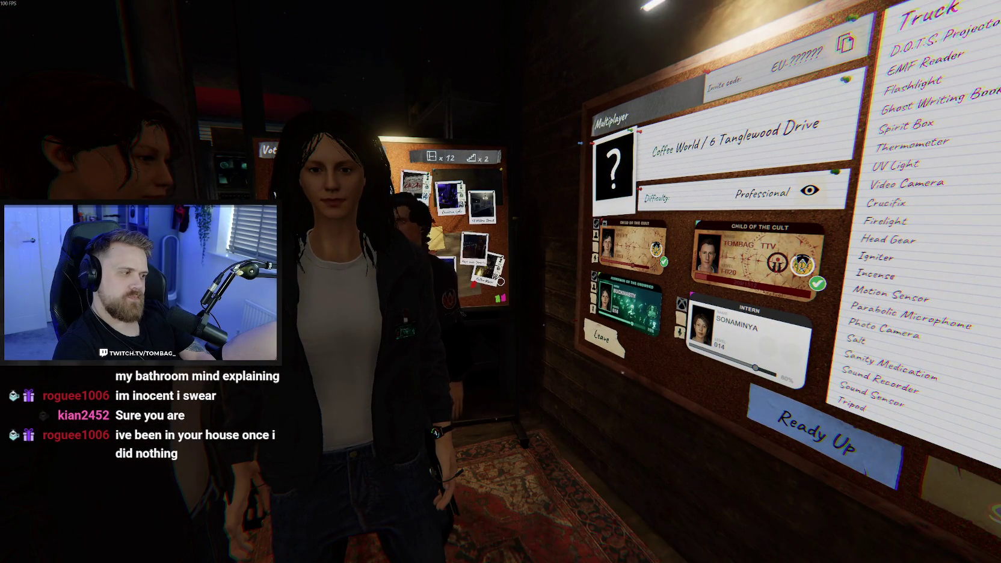
Move away from the Multiplayer board toward the shop computer while the contract loads into the truck
{"action": "key", "text": "s"}
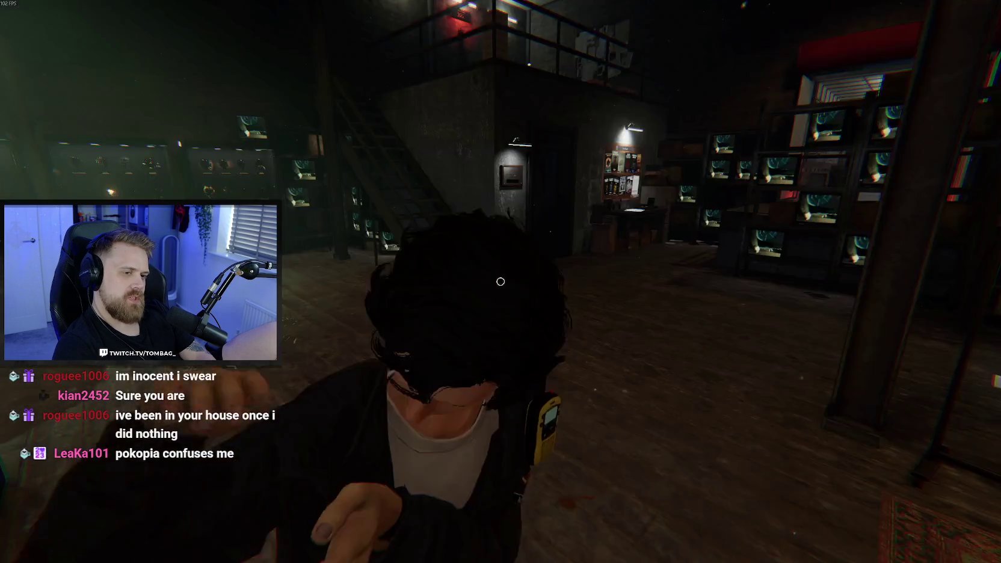
{"action": "key", "text": "w"}
{"action": "key", "text": "s"}
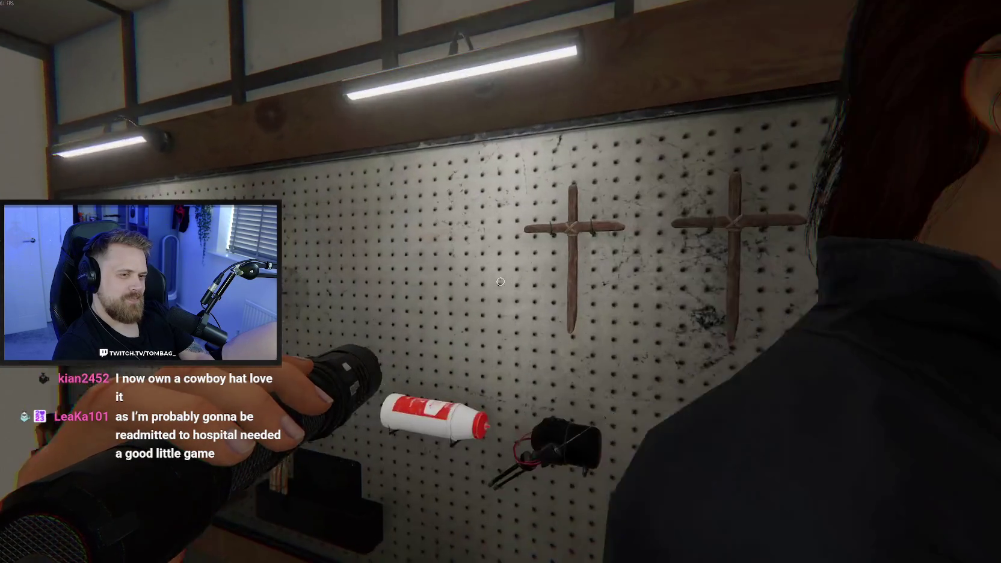
Step up to the truck's equipment wall and cycle the held items to the D.O.T.S projector
{"action": "mouse_move", "coordinate": [501, 281]}
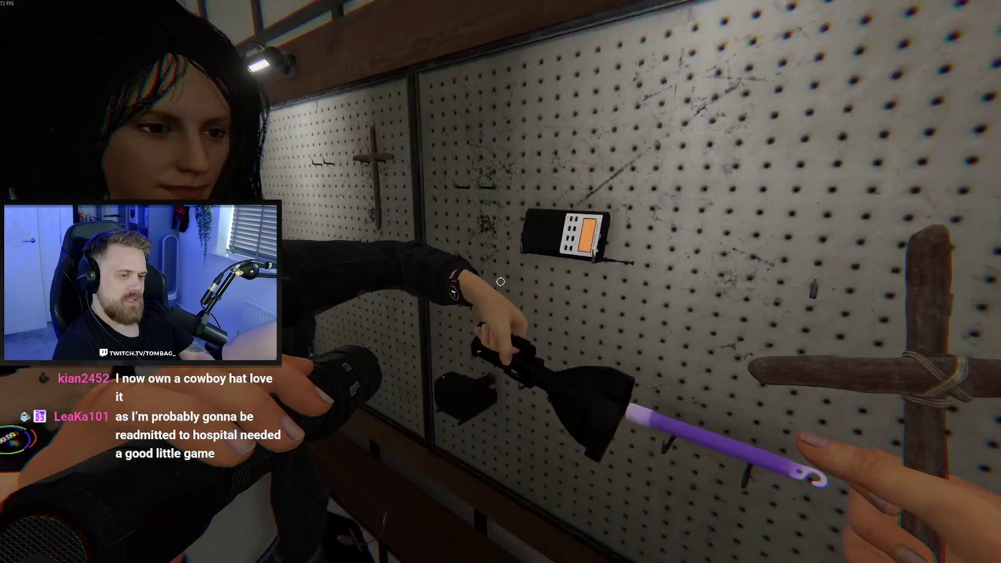
{"action": "key", "text": "w"}
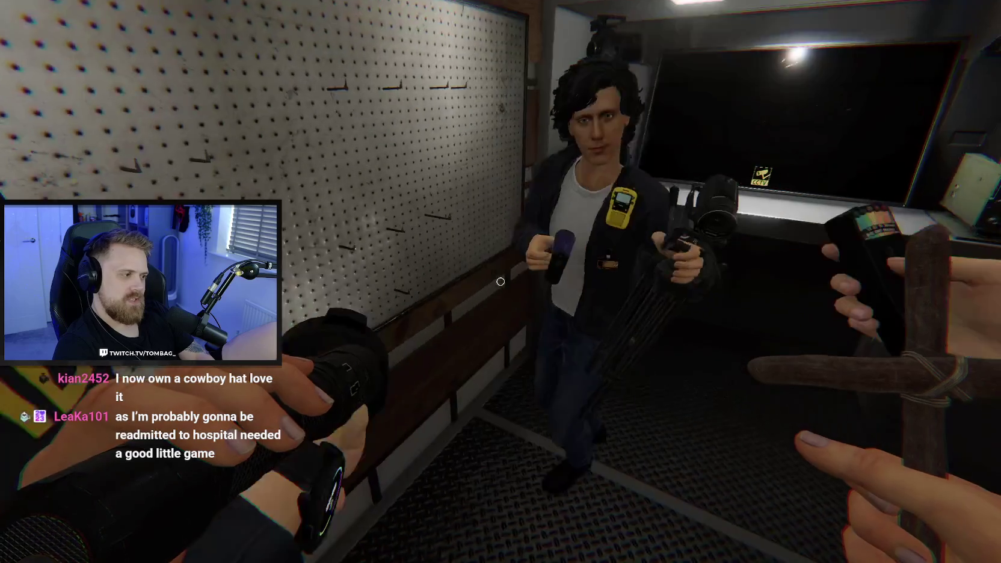
{"action": "scroll", "coordinate": [501, 282], "scroll_direction": "down", "scroll_amount": 1}
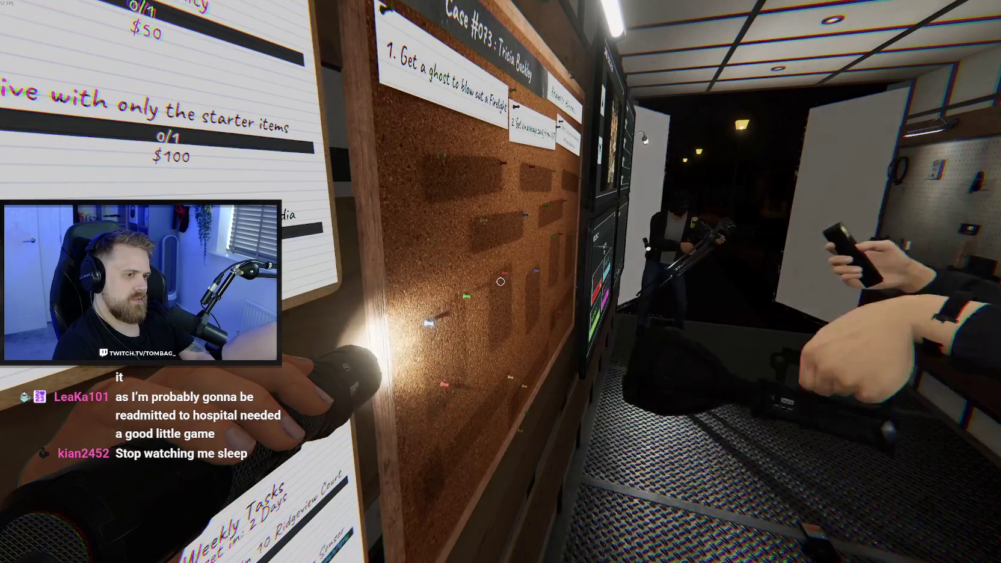
Exit the truck's rear doors and walk up the garden path past the gnome to door 6
{"action": "key", "text": "w"}
{"action": "key", "text": "w"}
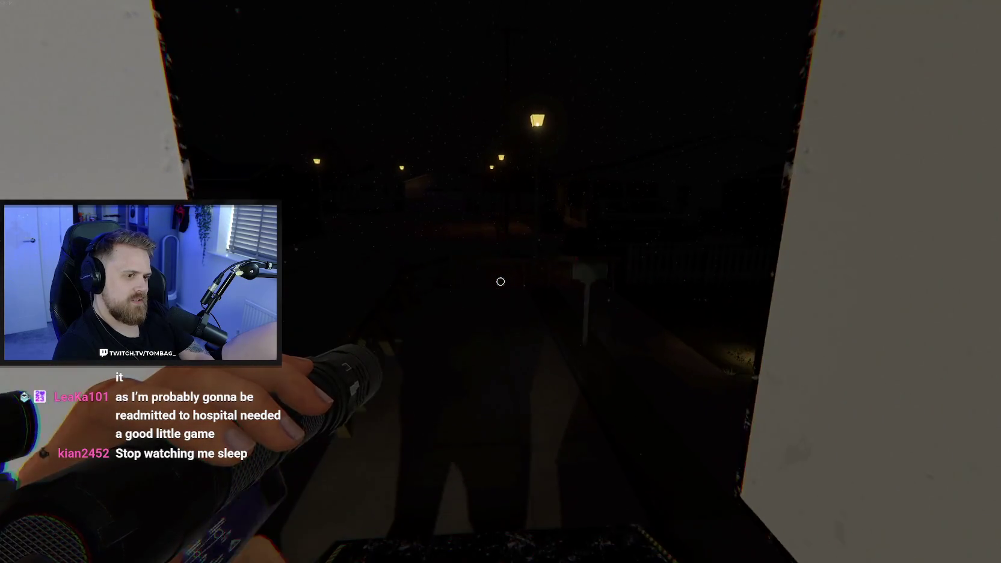
{"action": "key", "text": "w"}
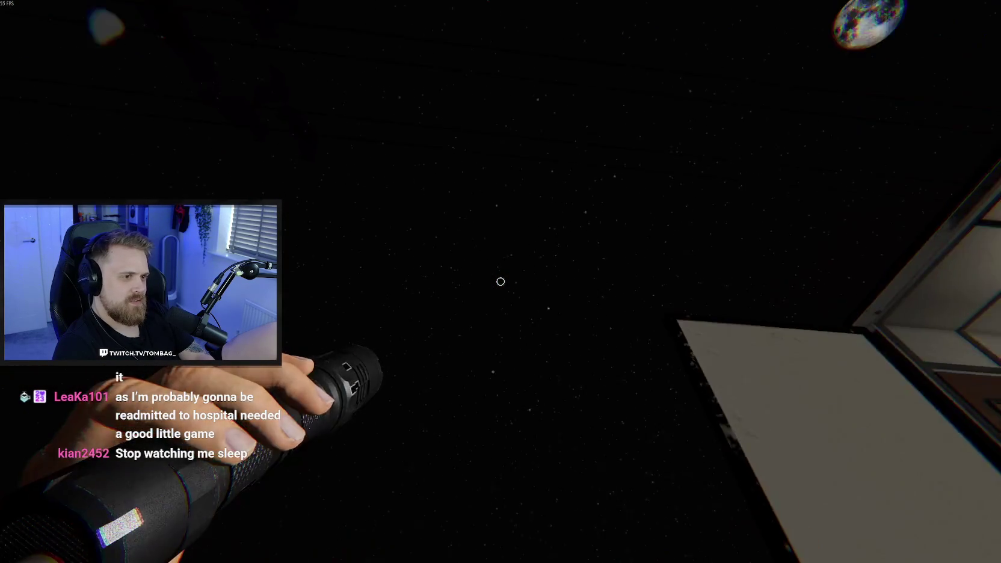
{"action": "key", "text": "w"}
{"action": "key", "text": "w"}
{"action": "key", "text": "w"}
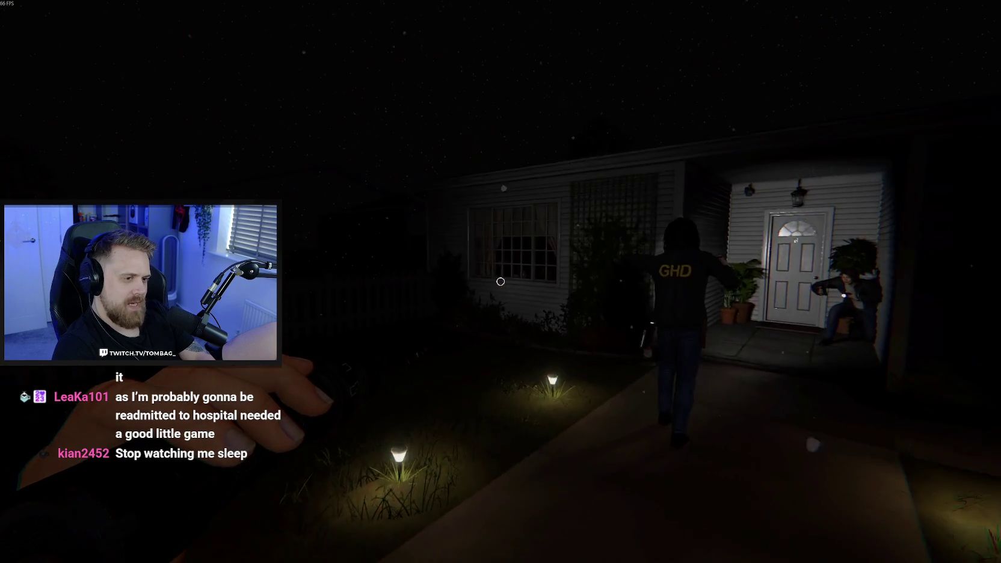
{"action": "key", "text": "w"}
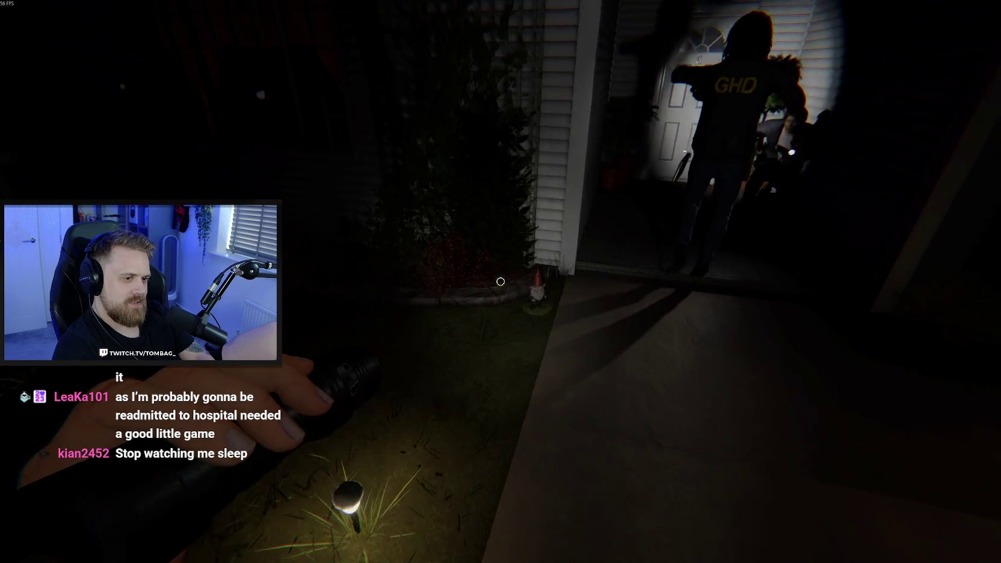
{"action": "key", "text": "w"}
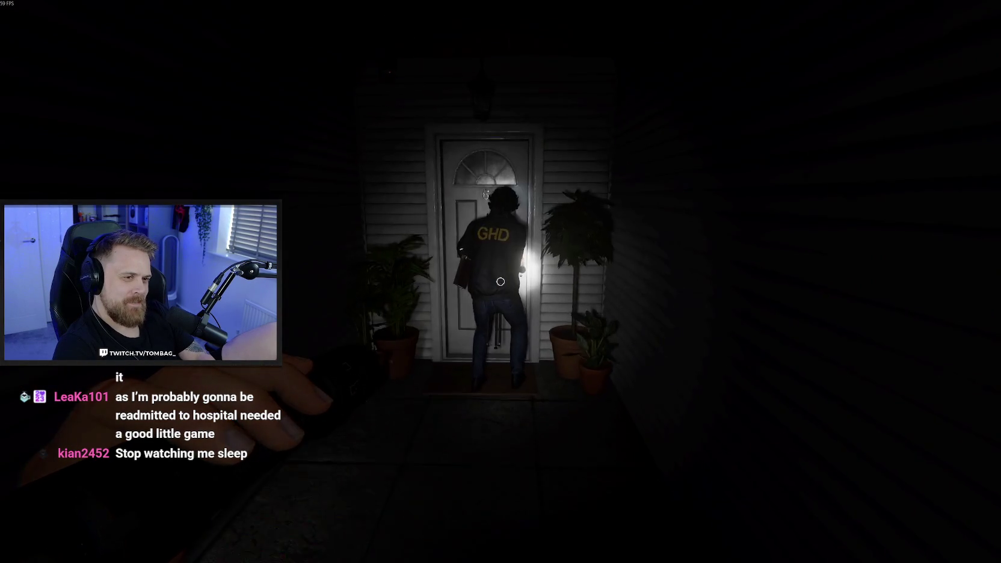
Wait beside the front door while a teammate opens it, then head into the dark house
{"action": "key", "text": "w"}
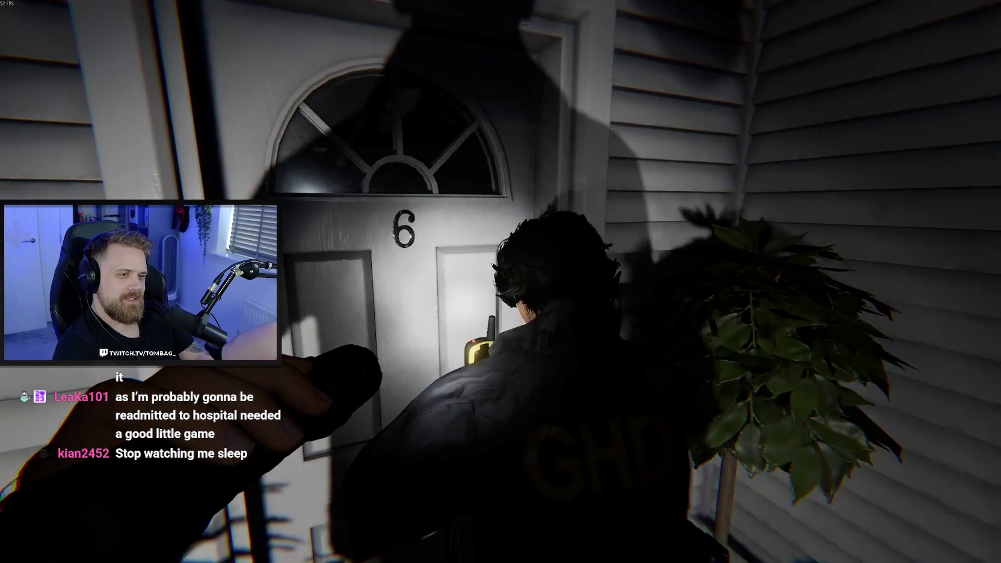
{"action": "key", "text": "a"}
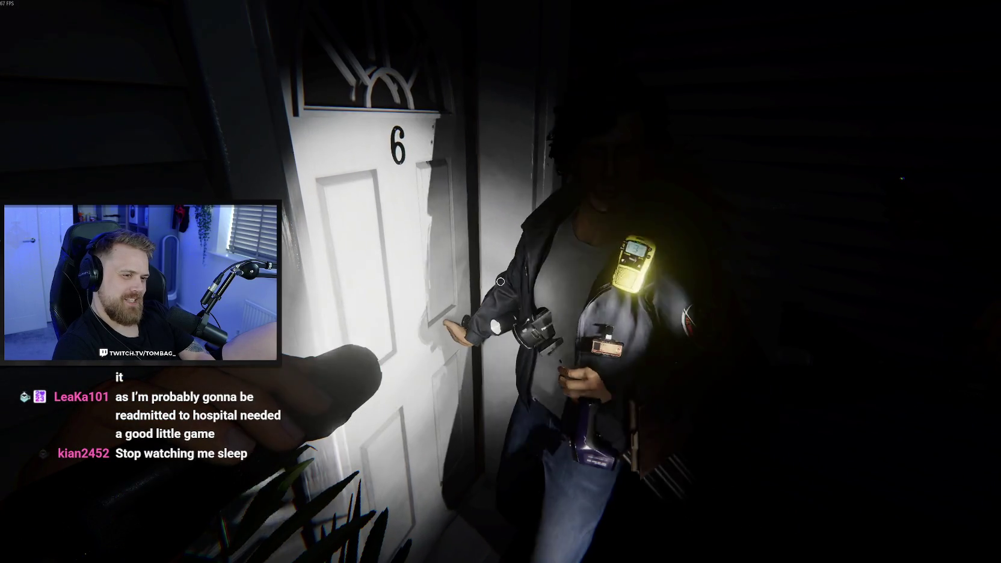
{"action": "key", "text": "d"}
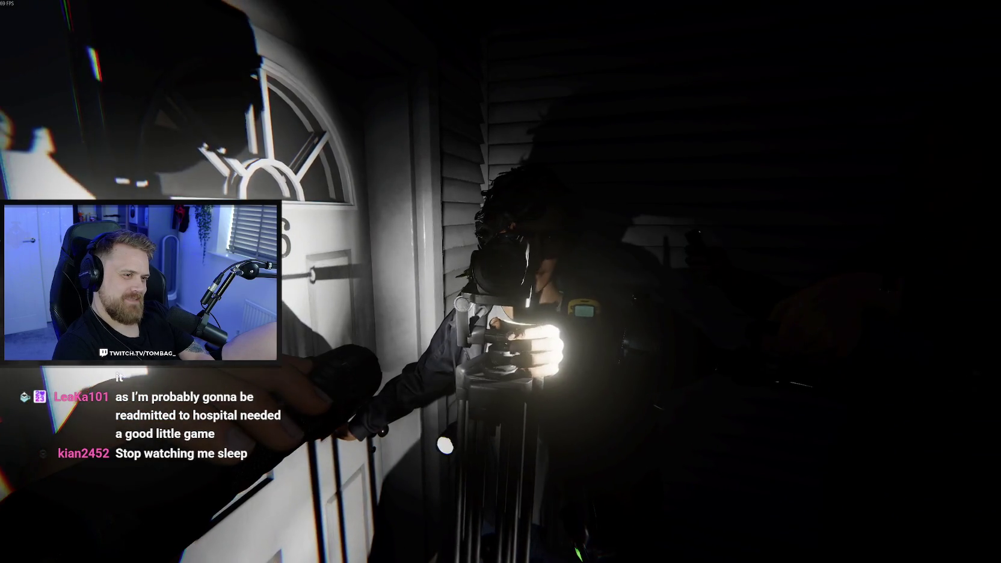
{"action": "key", "text": "a"}
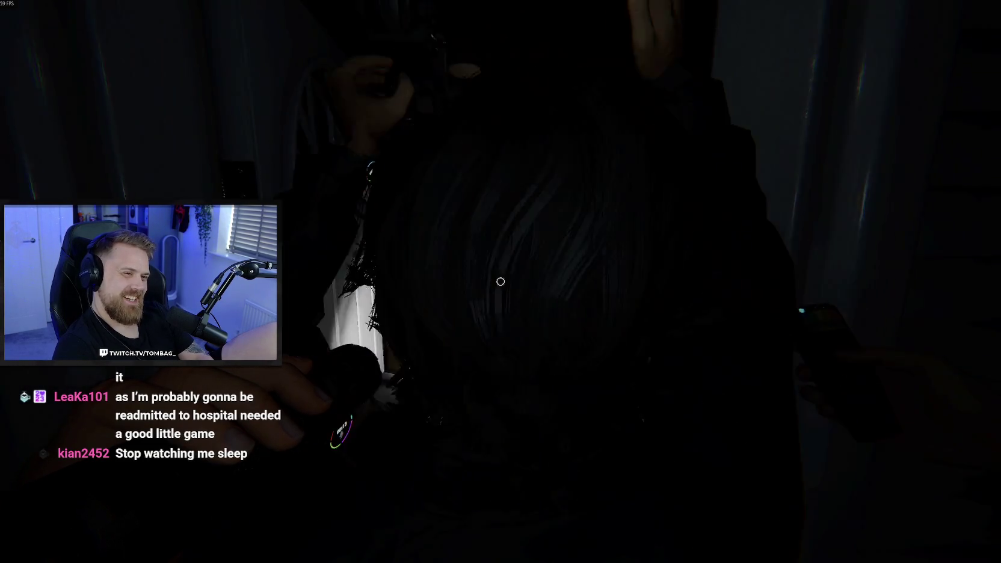
{"action": "mouse_move", "coordinate": [502, 282]}
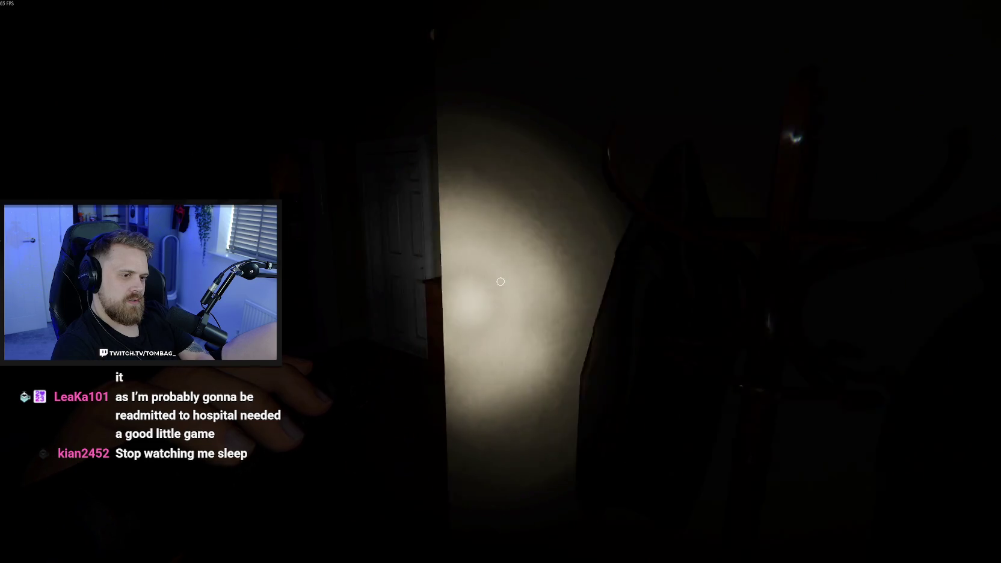
Open the bedroom door, walk in, and place the switched-on D.O.T.S projector facing a wall
{"action": "left_click", "coordinate": [501, 282]}
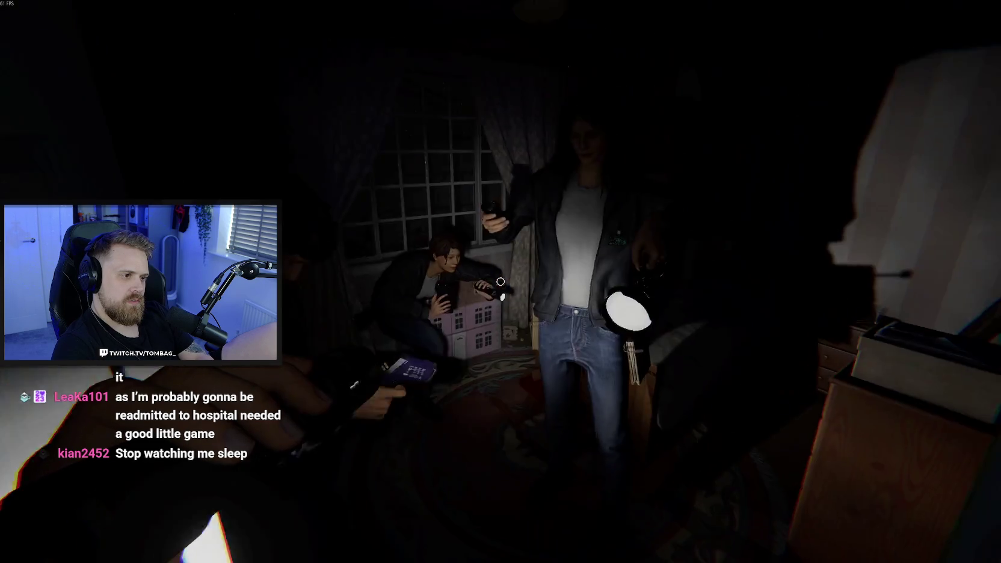
{"action": "key", "text": "w"}
{"action": "key", "text": "w"}
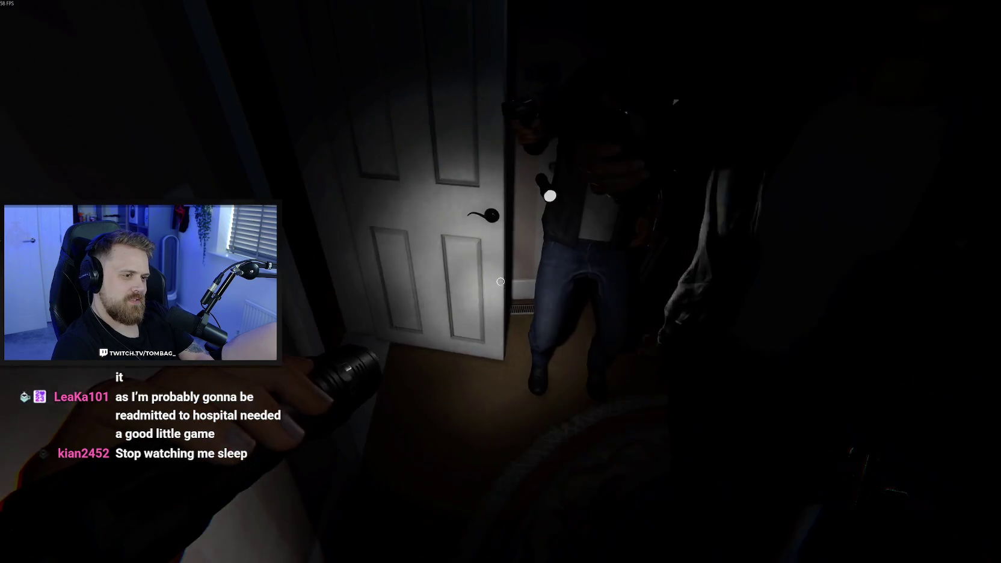
{"action": "key", "text": "w"}
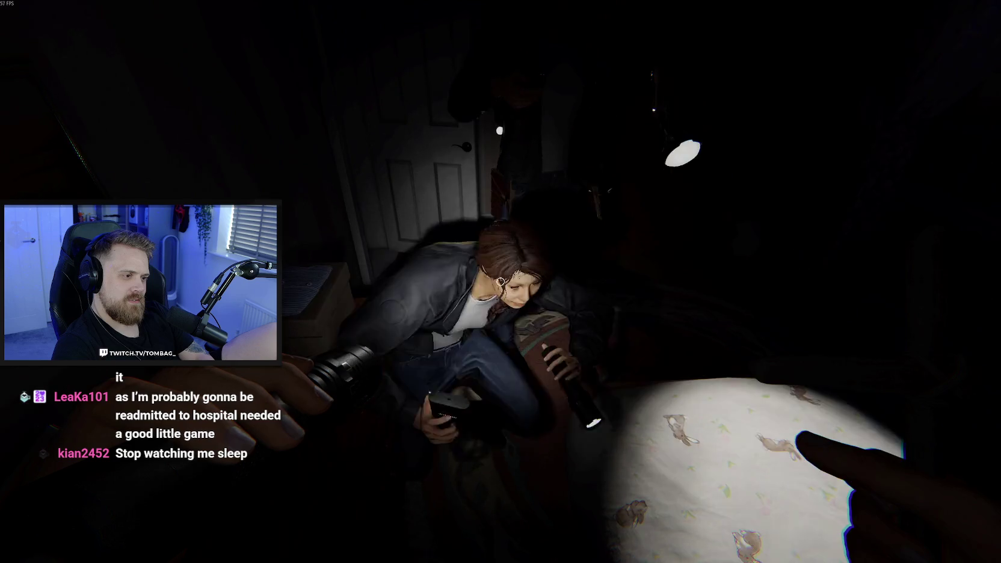
{"action": "key", "text": "w"}
{"action": "key", "text": "w"}
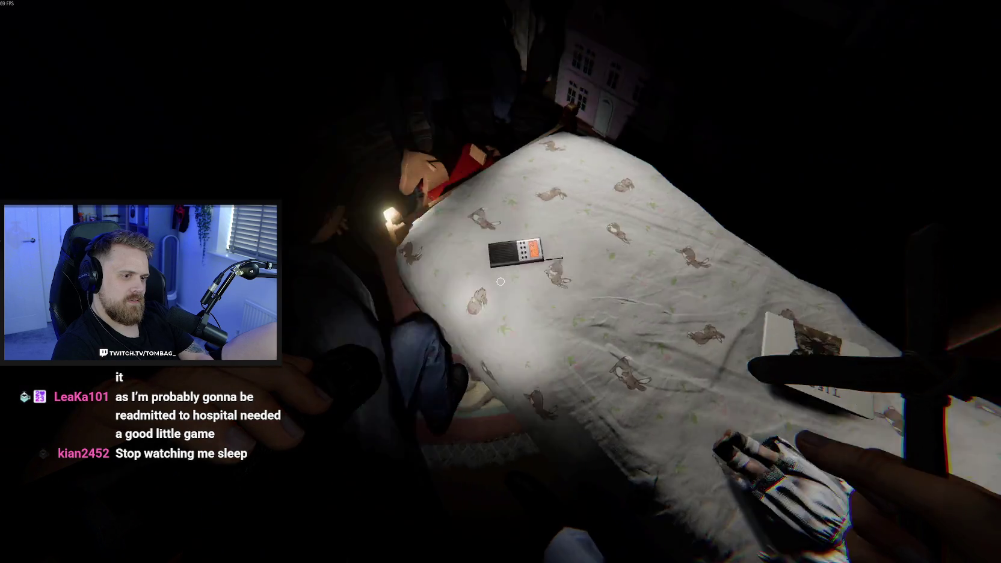
{"action": "key", "text": "w"}
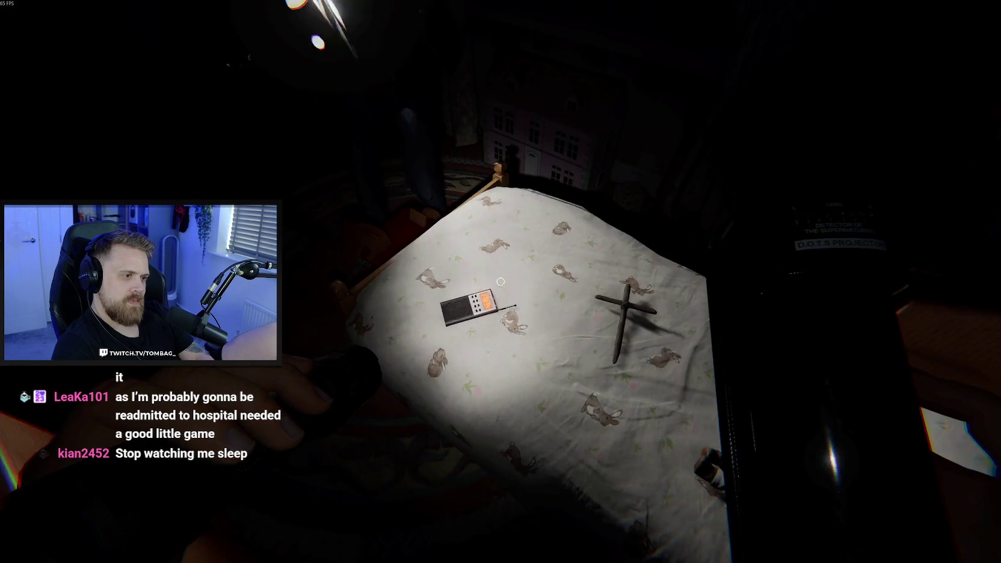
{"action": "key", "text": "w"}
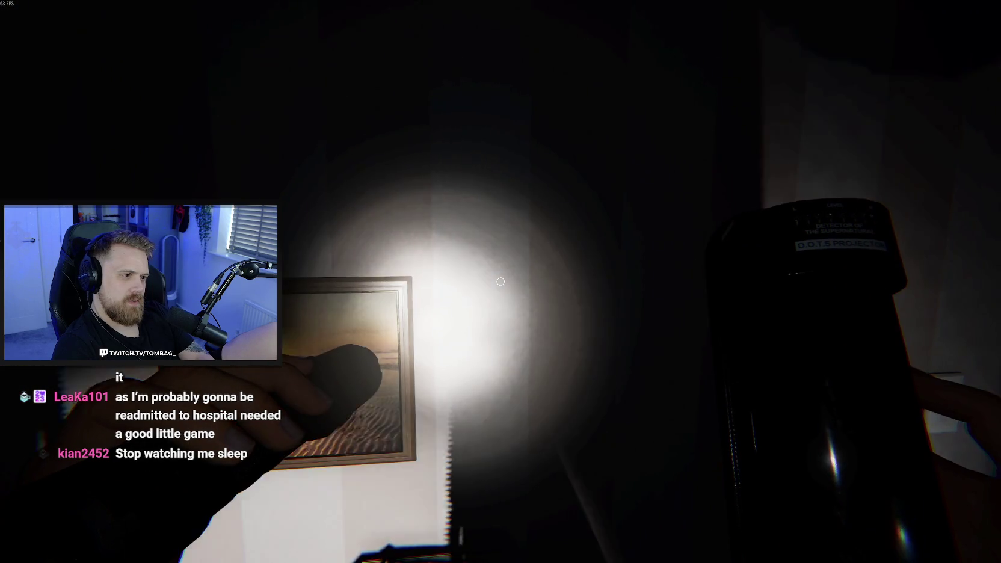
{"action": "key", "text": "f"}
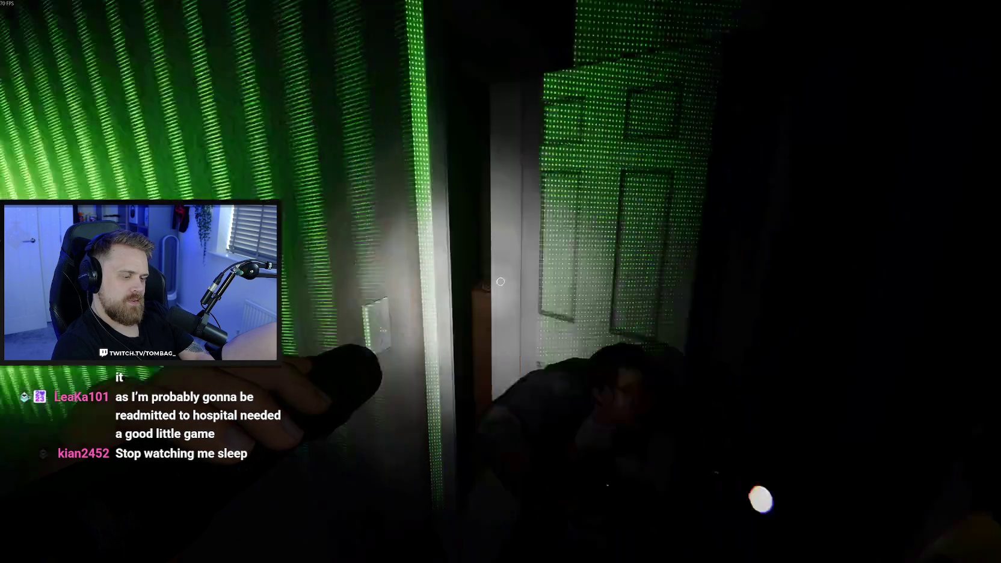
Look around the bedroom toward the wardrobe and floor, then head for the hallway door
{"action": "key", "text": "w"}
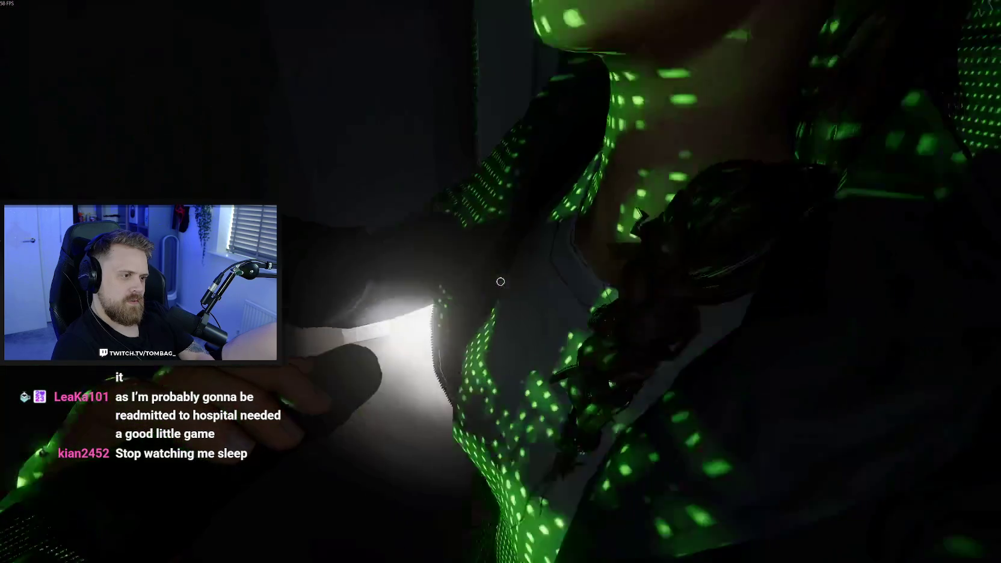
{"action": "key", "text": "w"}
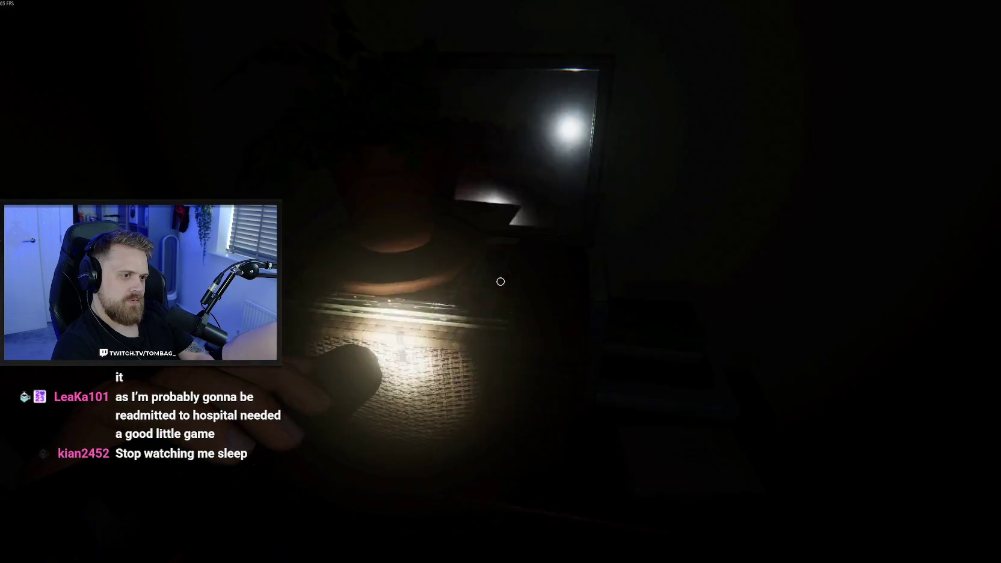
{"action": "key", "text": "w"}
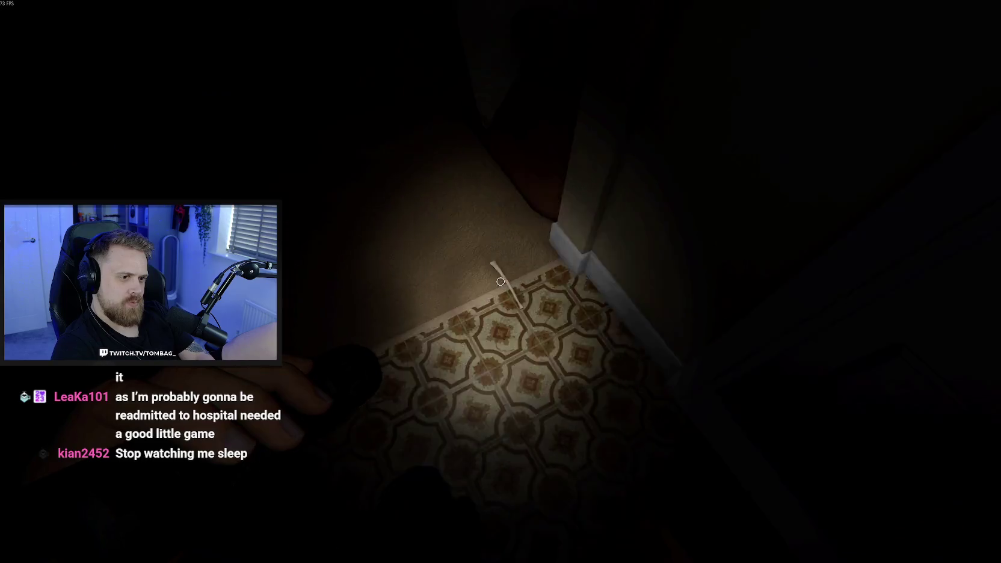
{"action": "key", "text": "w"}
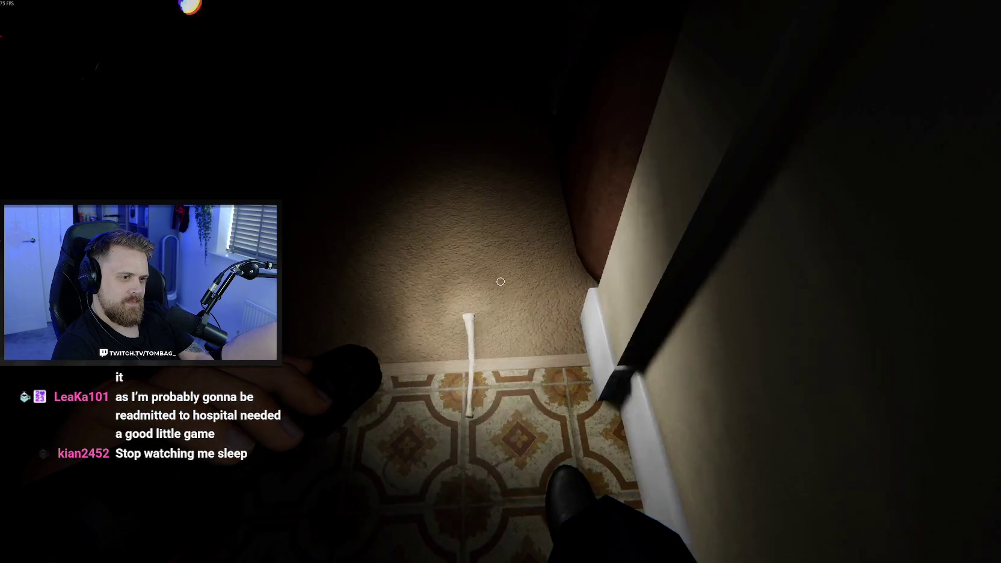
{"action": "mouse_move", "coordinate": [502, 282]}
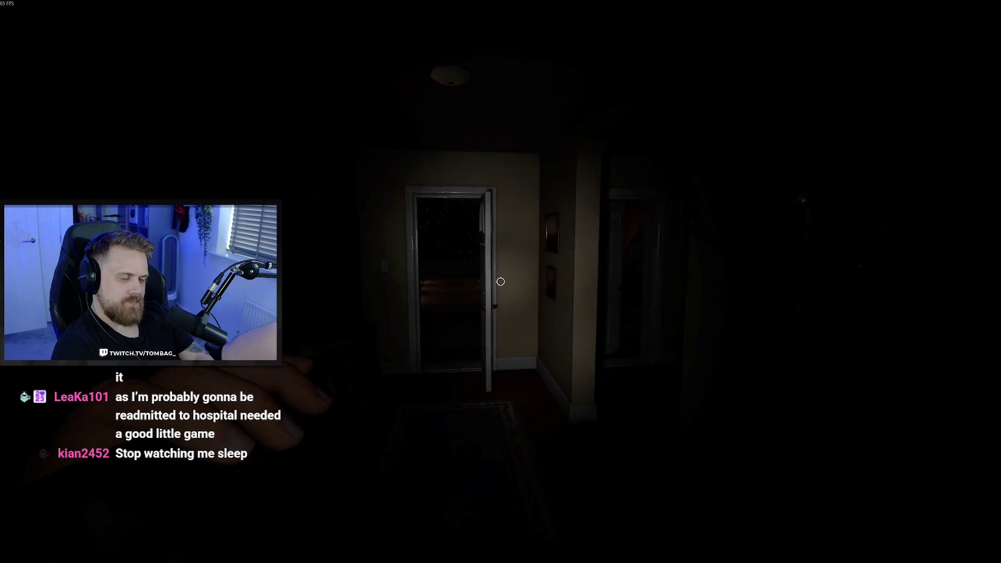
Walk out the front door and down the path into the truck to take the sound recorder
{"action": "key", "text": "w"}
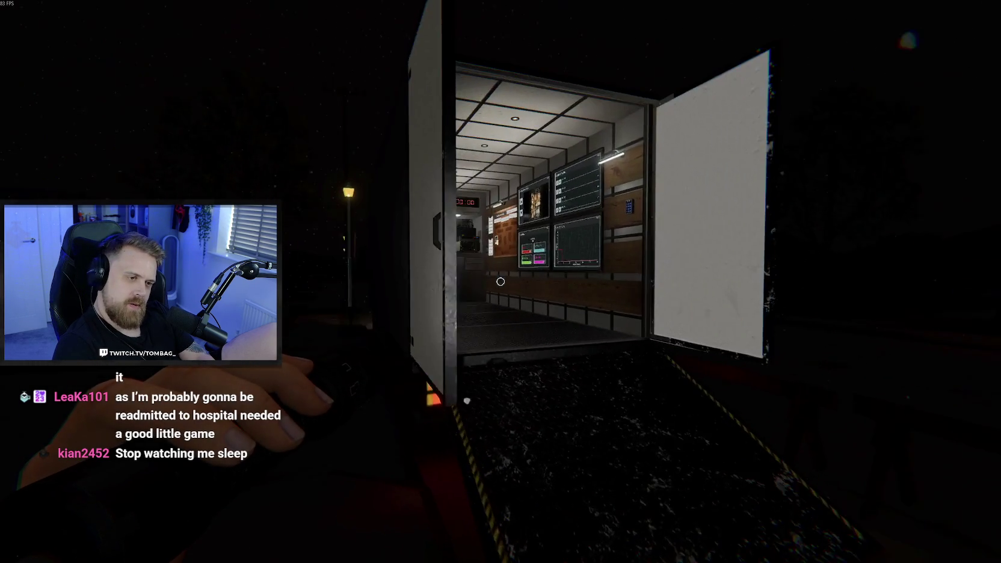
{"action": "key", "text": "w"}
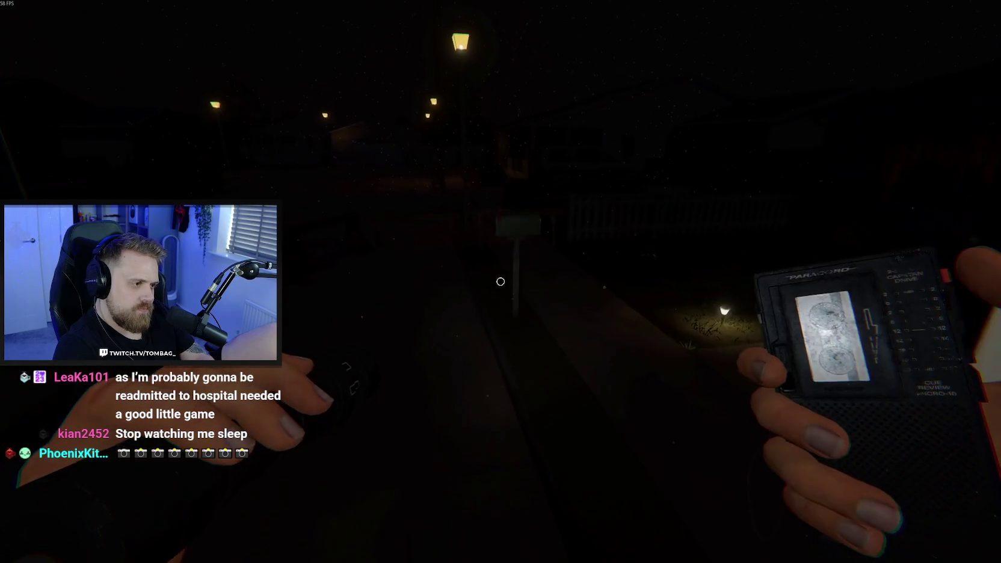
Carry the recorder back into the green-lit bedroom and set it on the red box by the bed
{"action": "key", "text": "w"}
{"action": "key", "text": "w"}
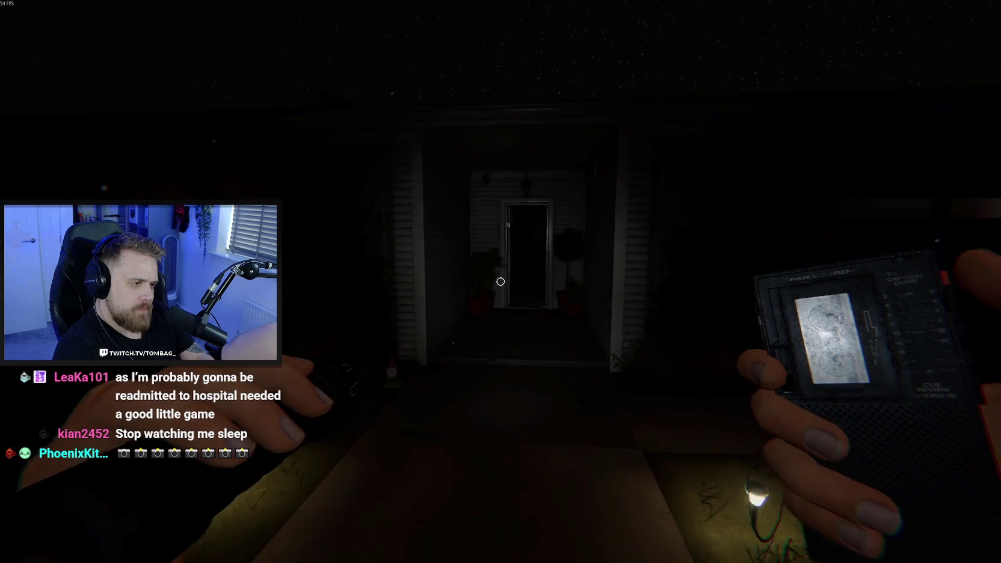
{"action": "key", "text": "w"}
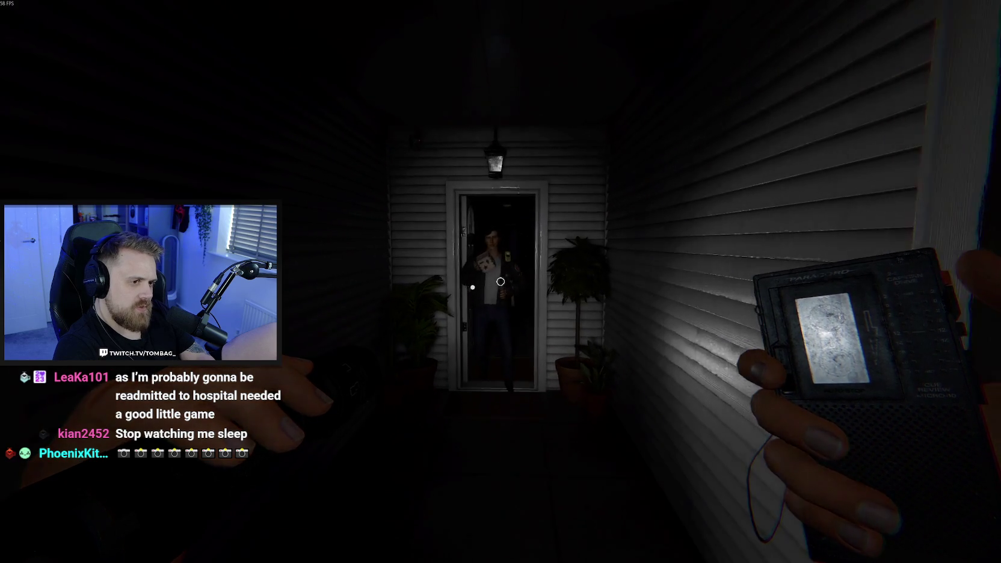
{"action": "key", "text": "w"}
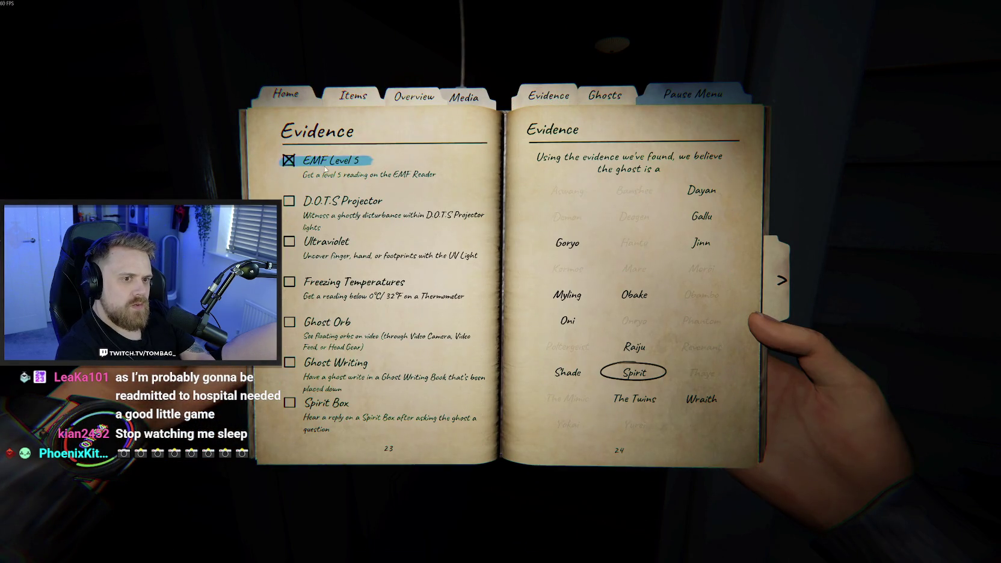
{"action": "key", "text": "j"}
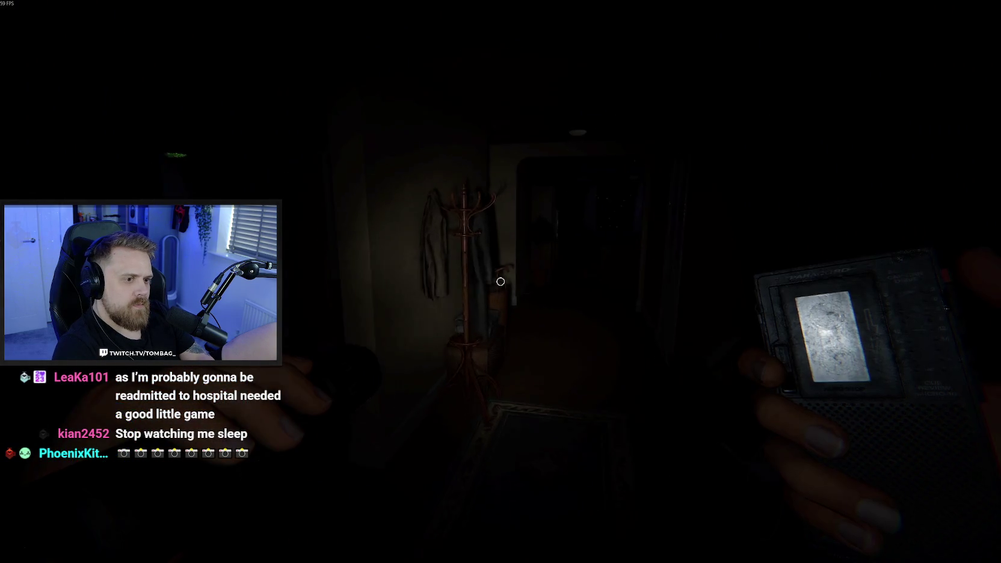
{"action": "key", "text": "w"}
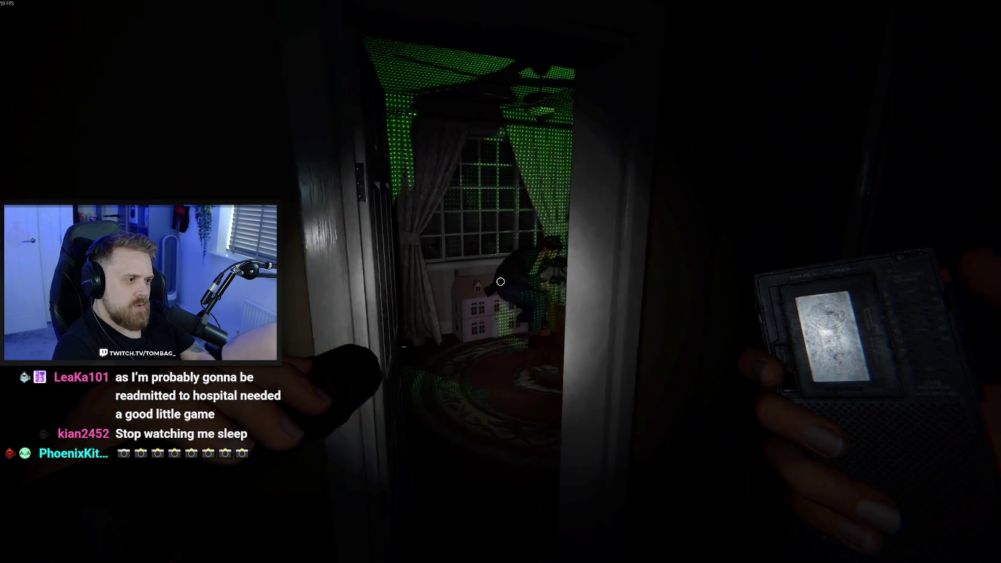
{"action": "key", "text": "w"}
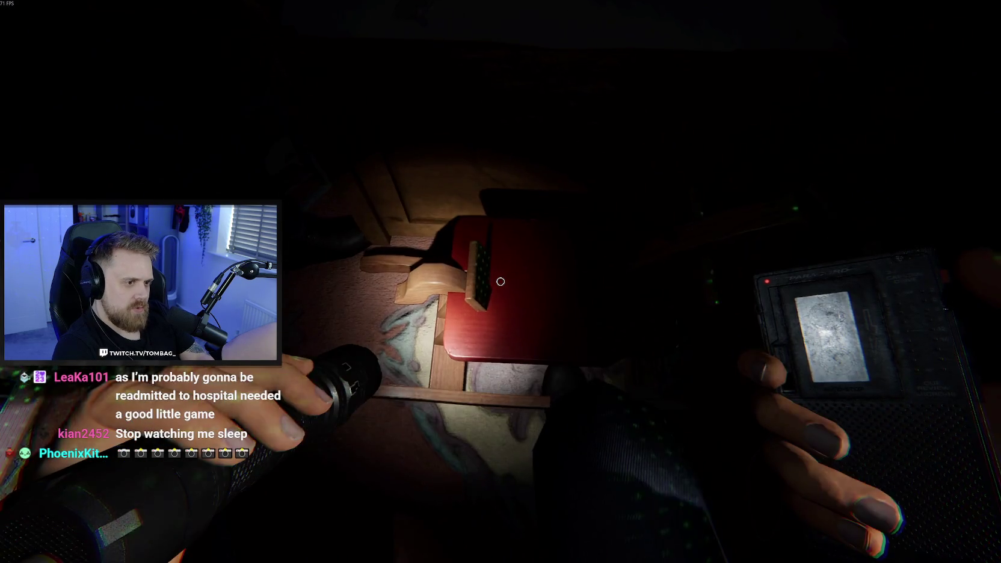
{"action": "left_click", "coordinate": [501, 282]}
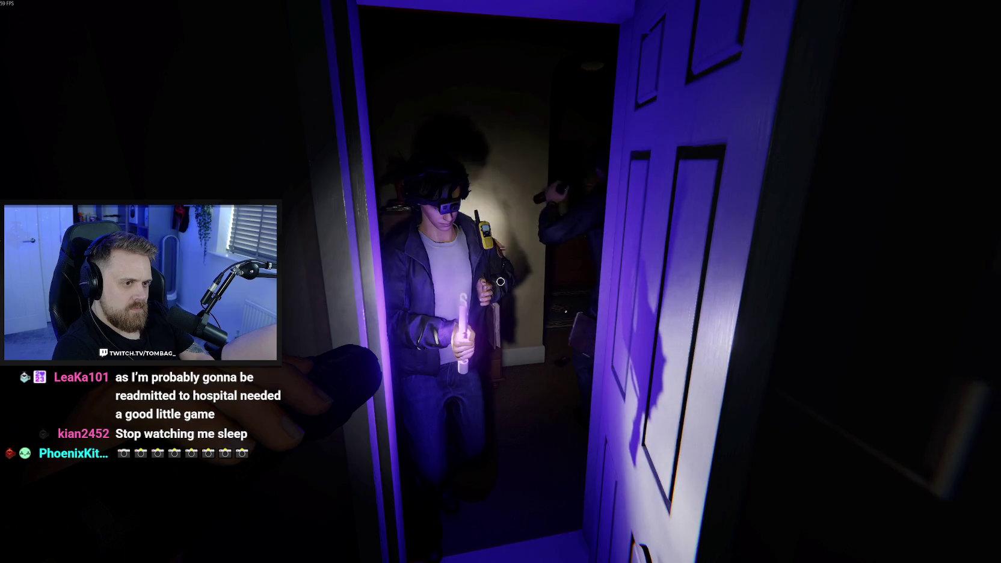
Check the evidence journal, then walk from the bedroom into the dark hallway toward the front door
{"action": "key", "text": "w"}
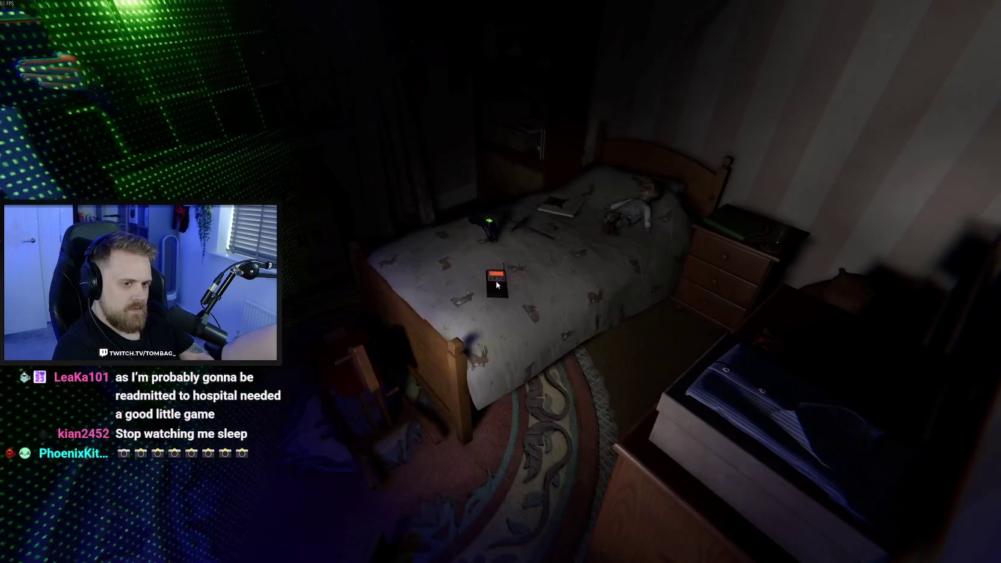
{"action": "key", "text": "j"}
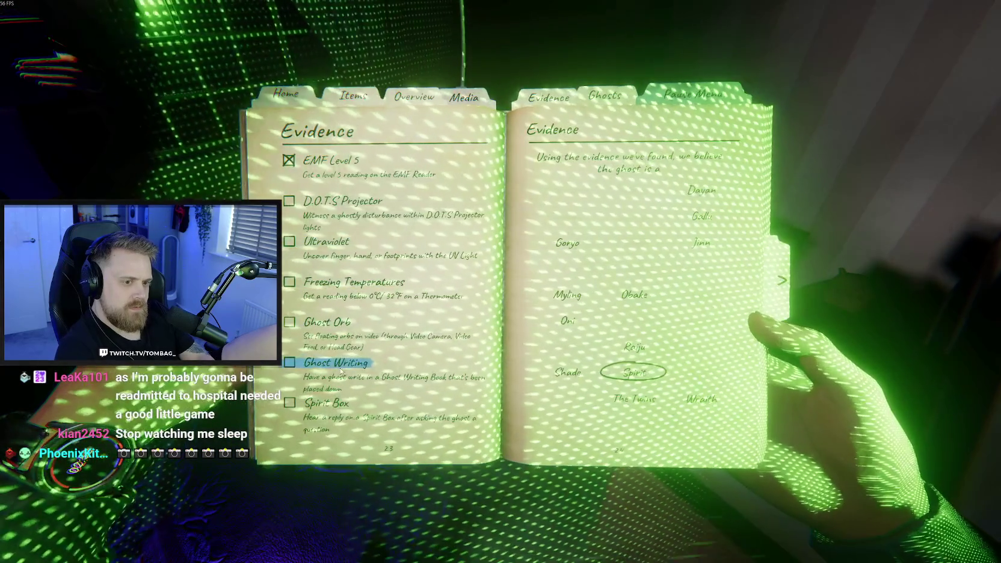
{"action": "key", "text": "j"}
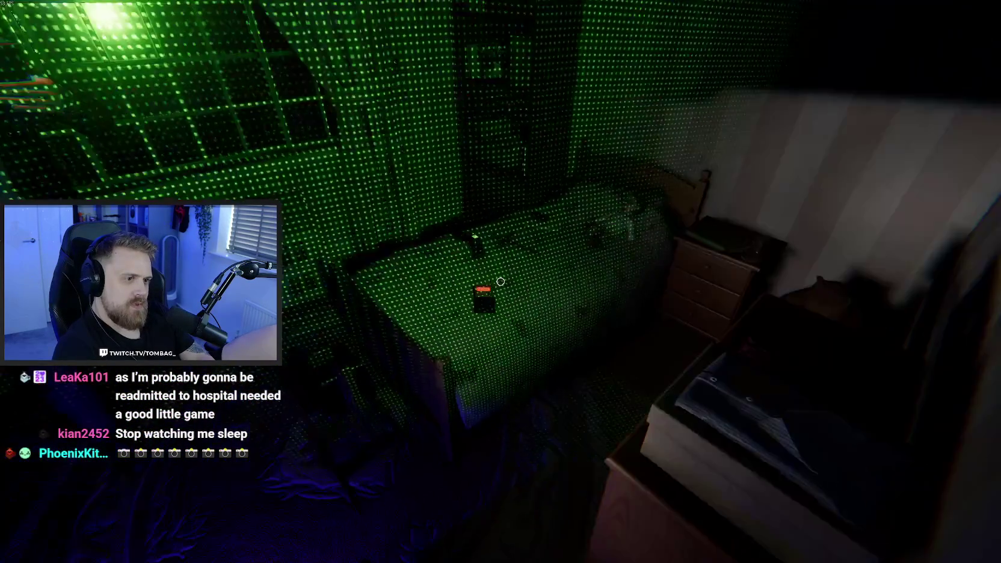
{"action": "key", "text": "w"}
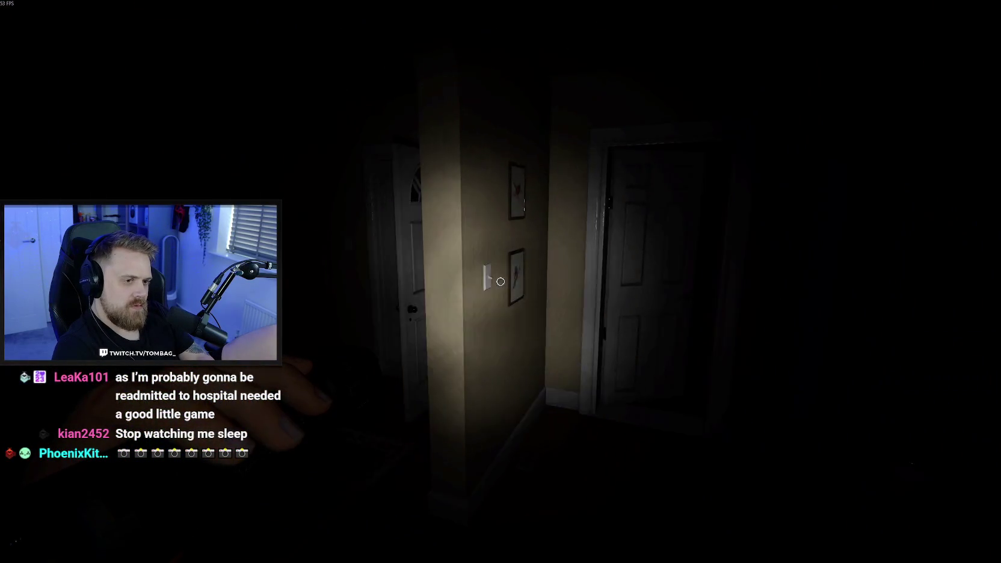
Walk out the front doorway, along the lit path, and into the truck to the CCTV monitor
{"action": "mouse_move", "coordinate": [501, 282]}
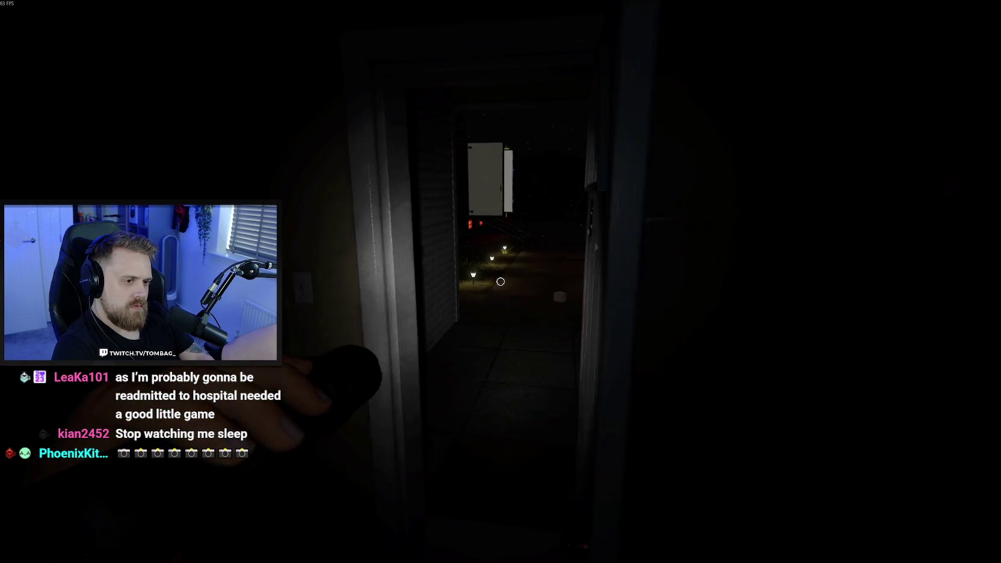
{"action": "key", "text": "w"}
{"action": "key", "text": "w"}
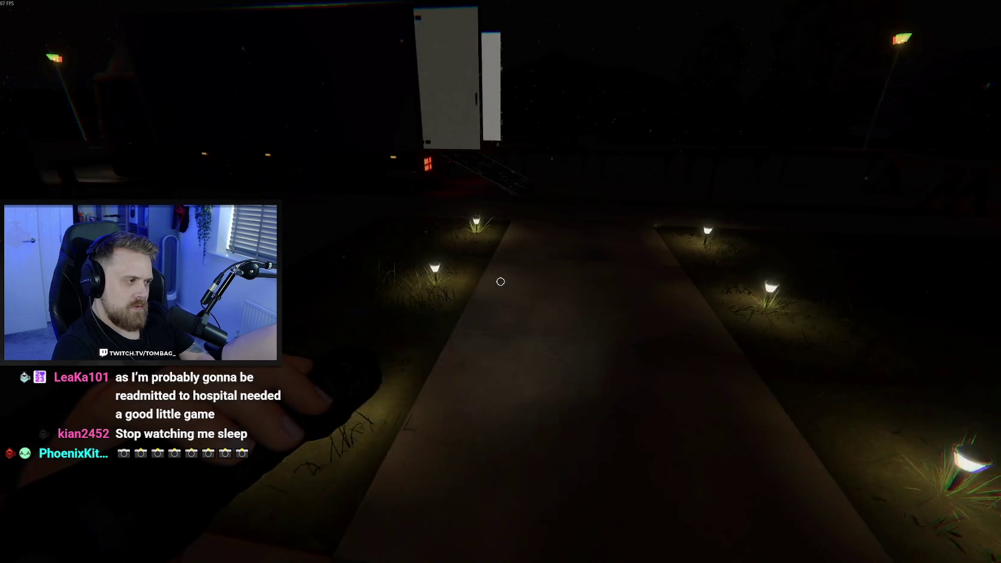
{"action": "key", "text": "w"}
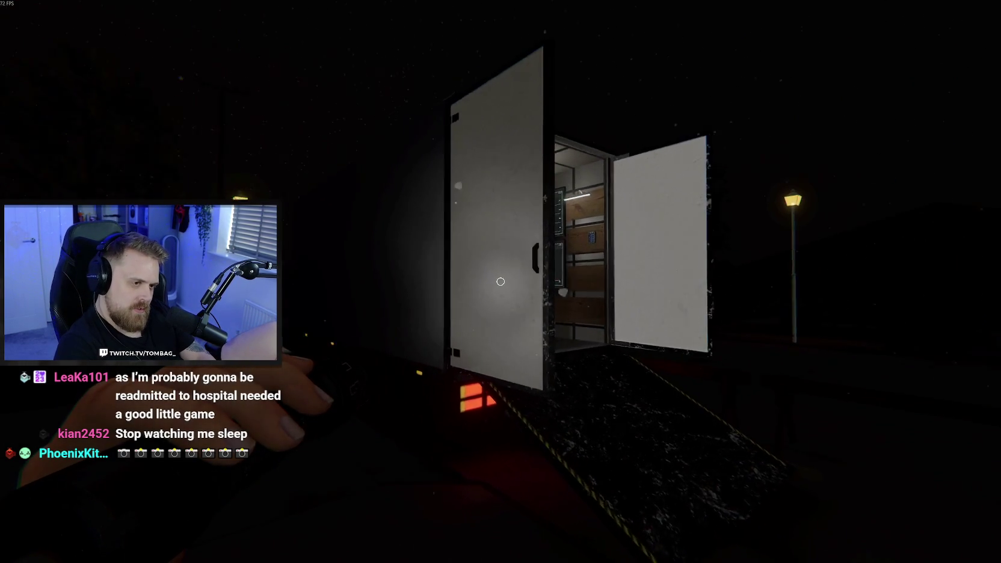
{"action": "key", "text": "w"}
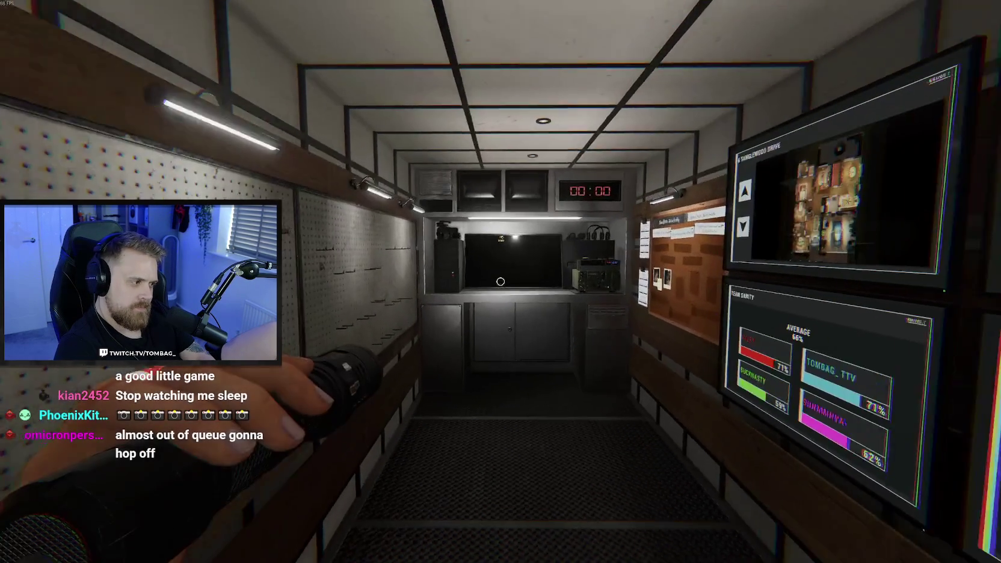
{"action": "key", "text": "w"}
On the CCTV monitor, open the Video Cameras tab and show the VIDEO 01 bedroom feed
{"action": "left_click", "coordinate": [501, 282]}
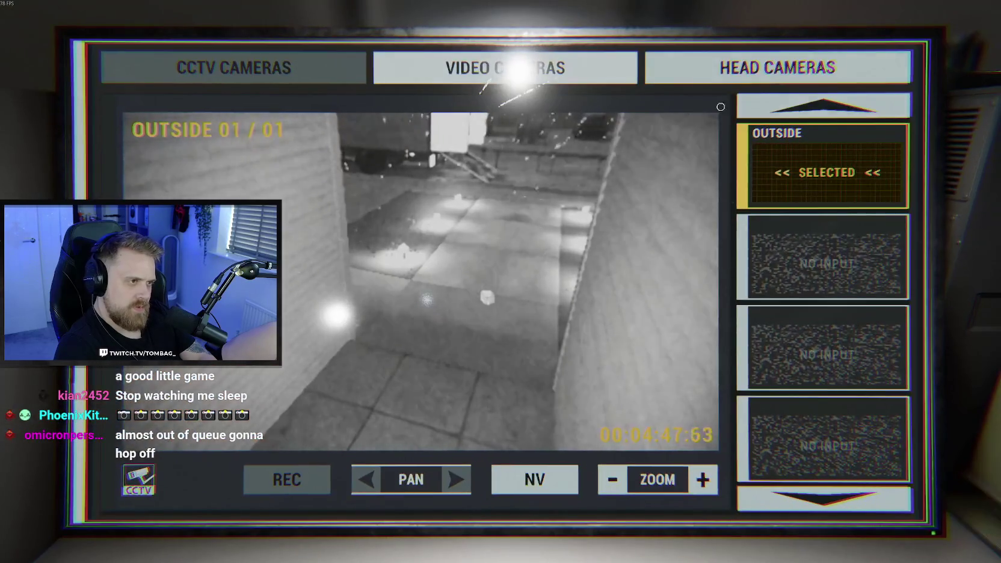
{"action": "left_click", "coordinate": [482, 67]}
{"action": "left_click", "coordinate": [790, 166]}
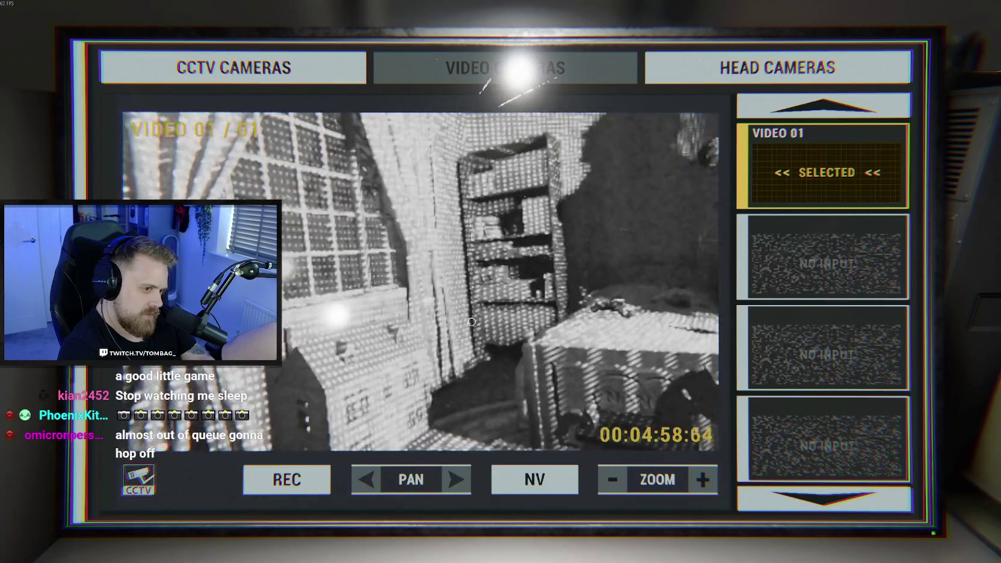
Recheck the evidence in the journal, then review the bedroom camera feed on the CCTV monitor
{"action": "key", "text": "Escape"}
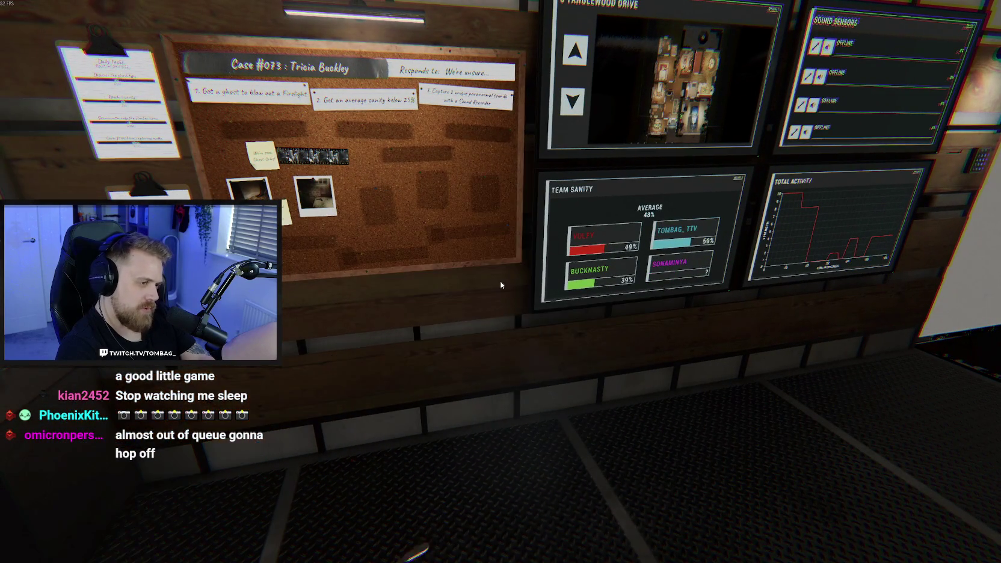
{"action": "key", "text": "j"}
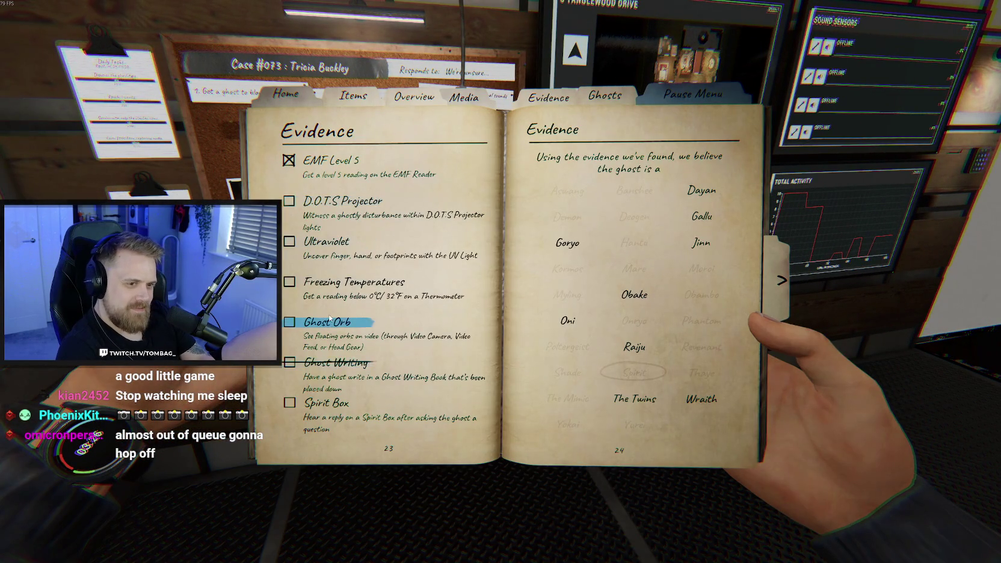
{"action": "key", "text": "j"}
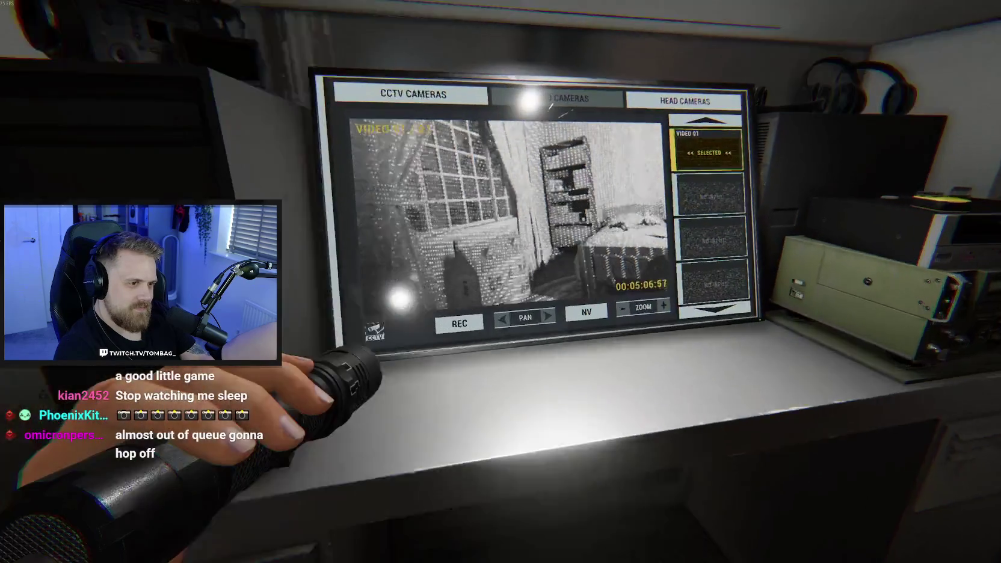
{"action": "left_click", "coordinate": [500, 281]}
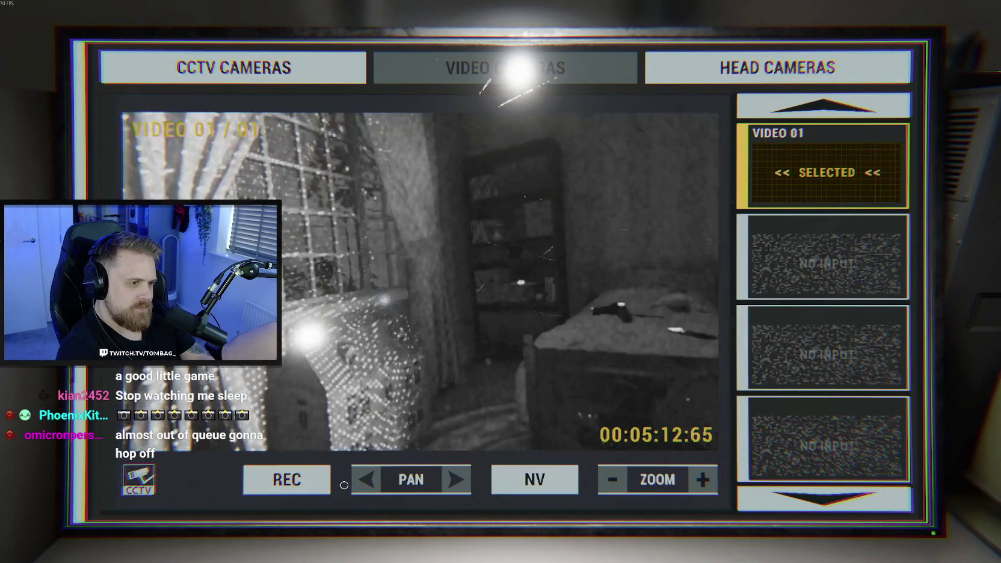
{"action": "key", "text": "Escape"}
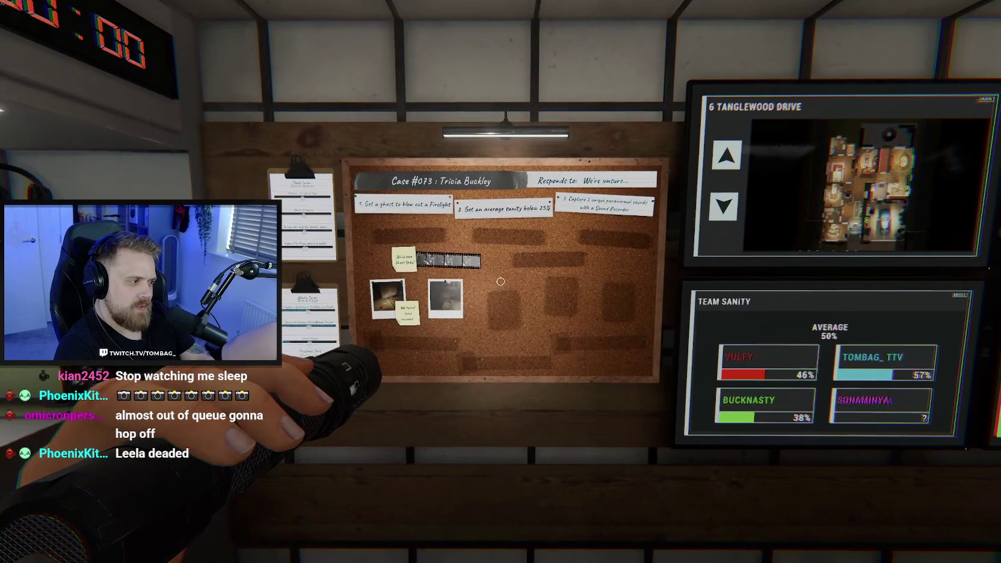
Walk to the truck's pegboard shelf and take a candle
{"action": "key", "text": "w"}
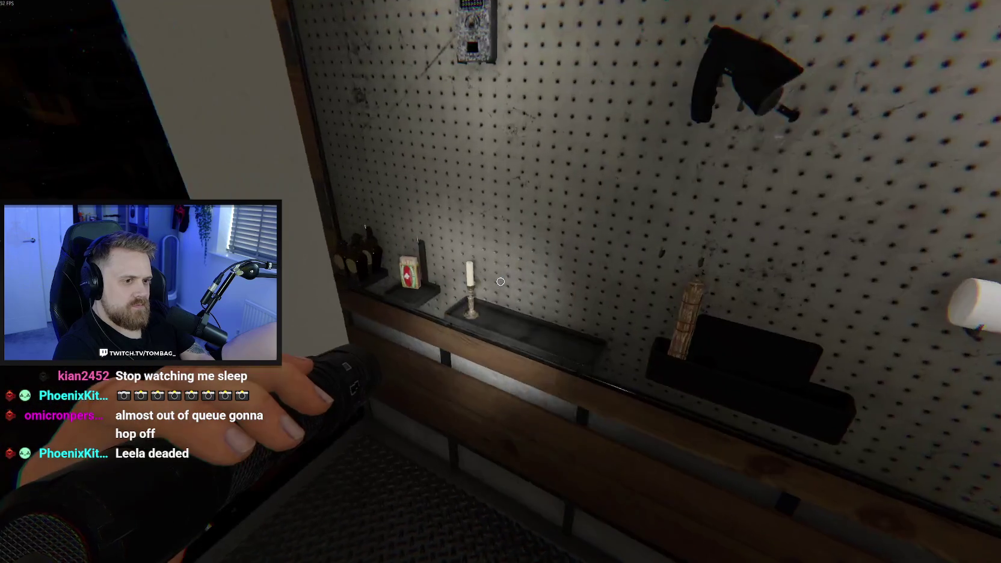
{"action": "key", "text": "e"}
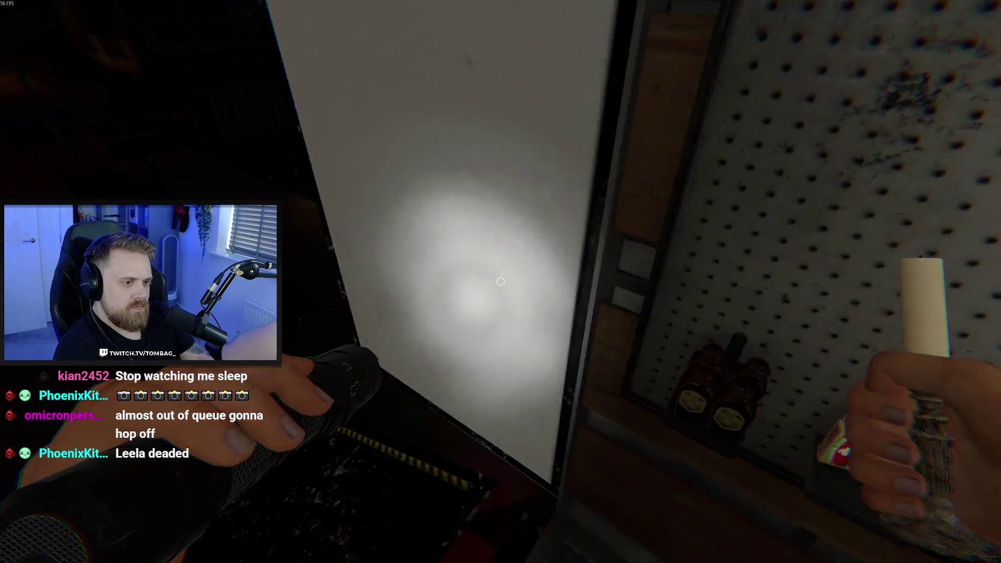
Grab the matchbox, leave the truck and open house 6's front door
{"action": "key", "text": "e"}
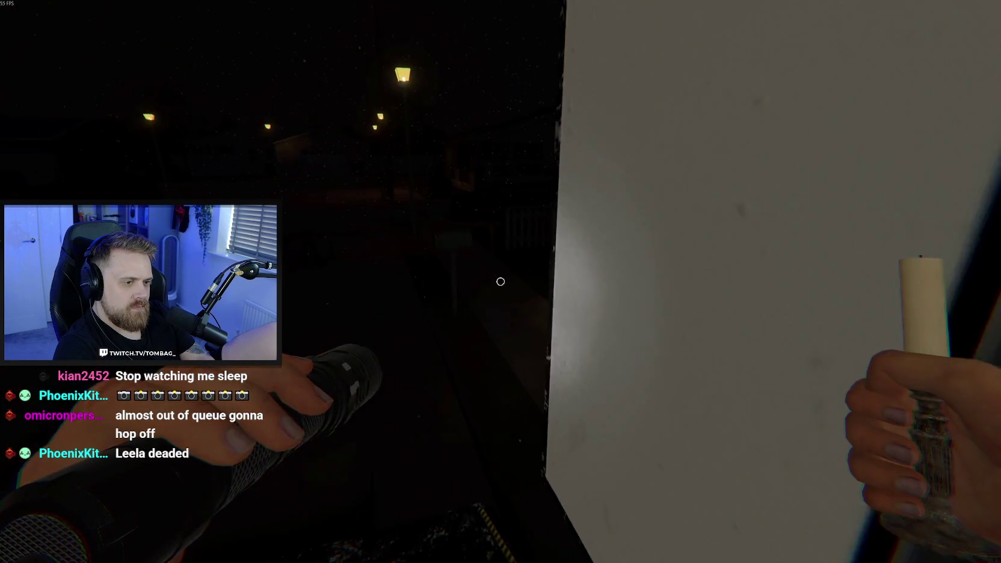
{"action": "key", "text": "q"}
{"action": "key", "text": "w"}
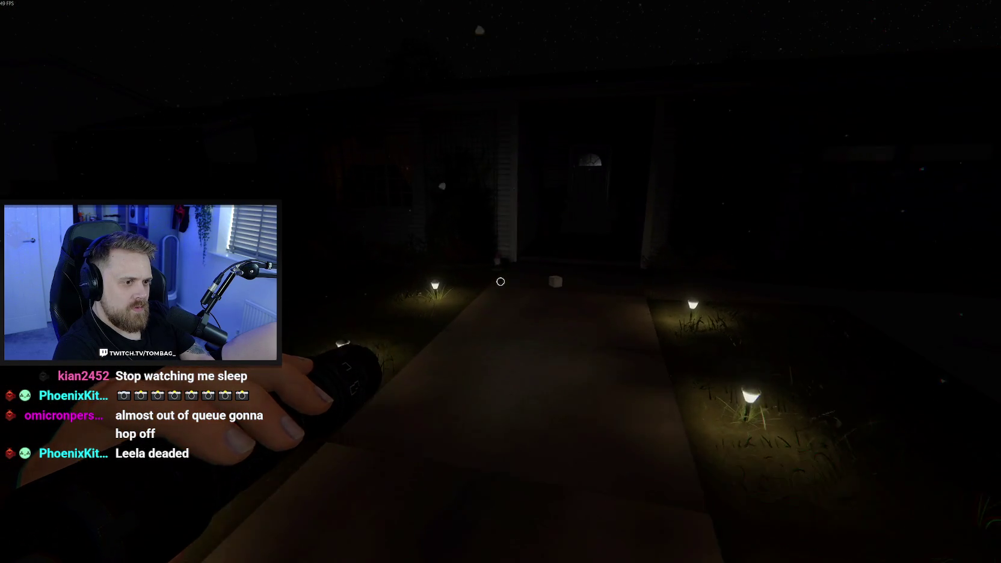
{"action": "key", "text": "q"}
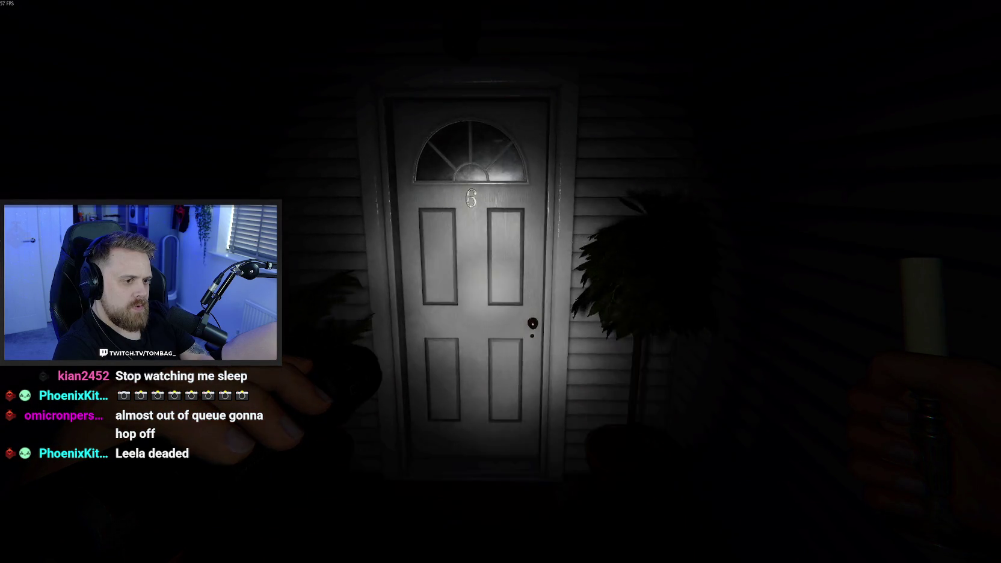
{"action": "left_click", "coordinate": [501, 281]}
Walk down the hallway into the green-lit bedroom and light the candle
{"action": "key", "text": "w"}
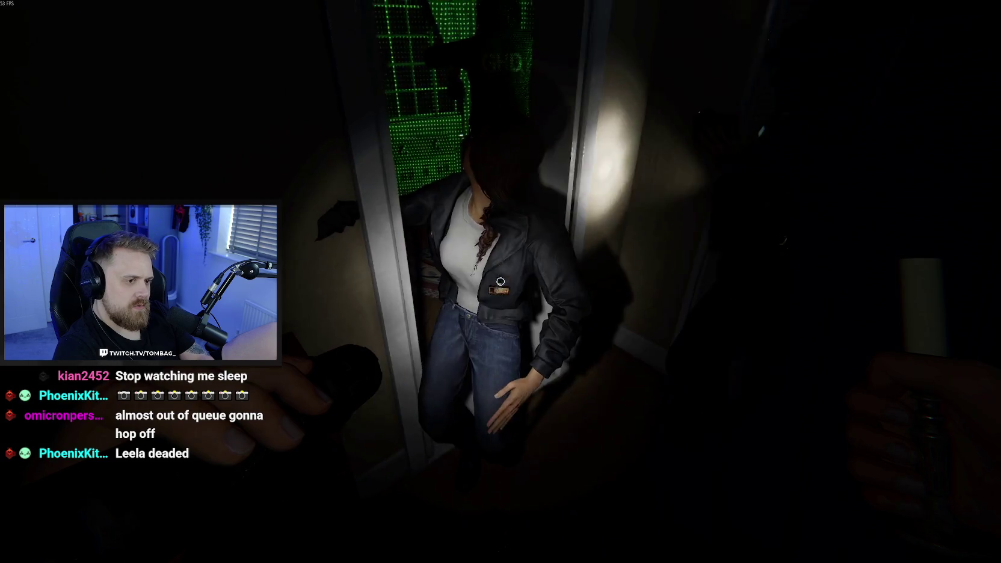
{"action": "key", "text": "w"}
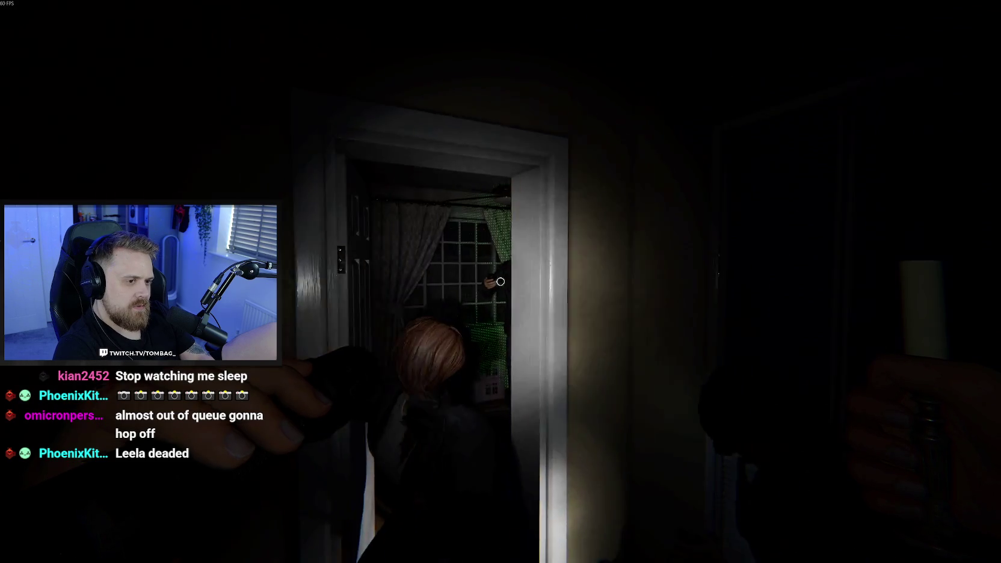
{"action": "key", "text": "w"}
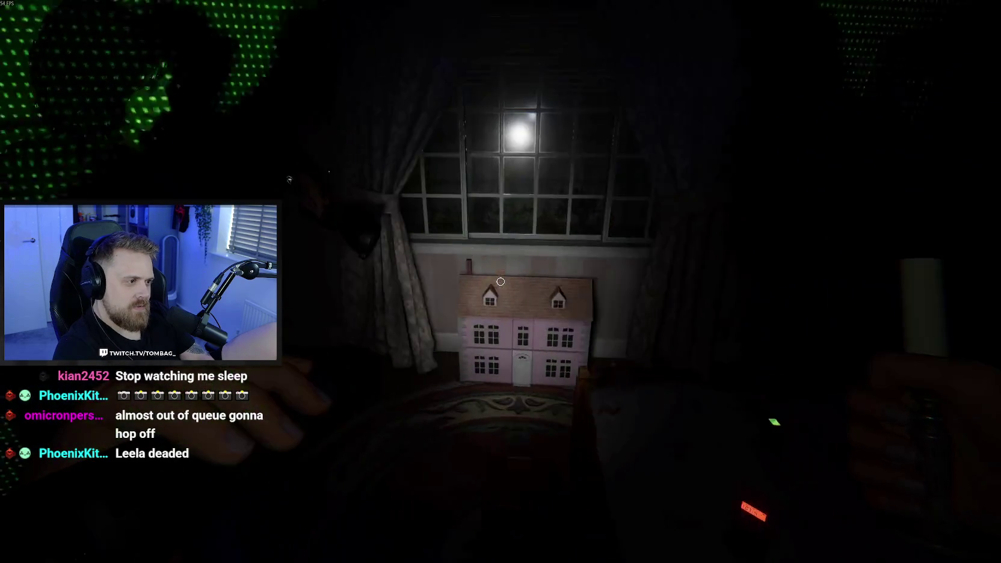
{"action": "mouse_move", "coordinate": [501, 282]}
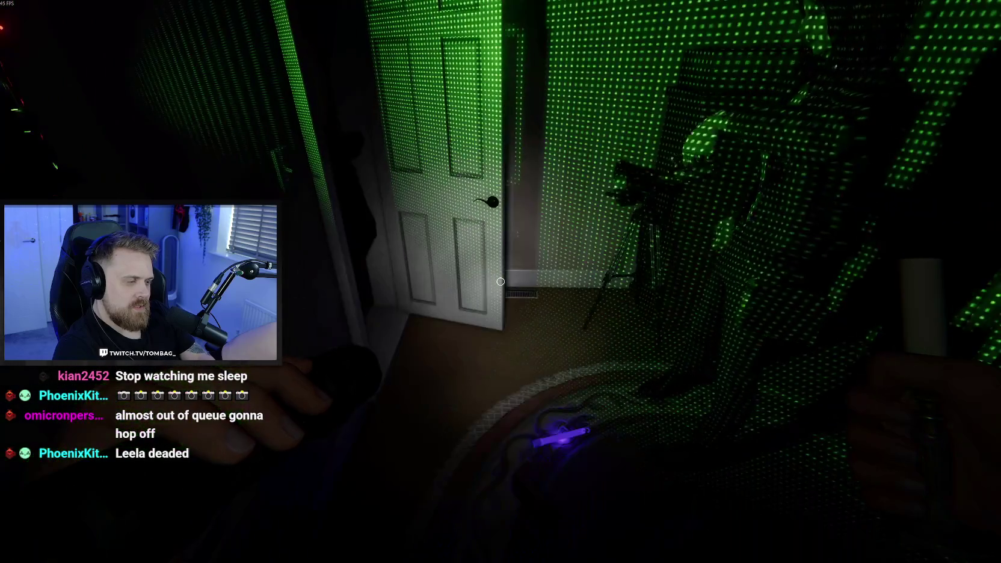
{"action": "scroll", "coordinate": [500, 281], "scroll_direction": "down", "scroll_amount": 1}
{"action": "right_click", "coordinate": [501, 282]}
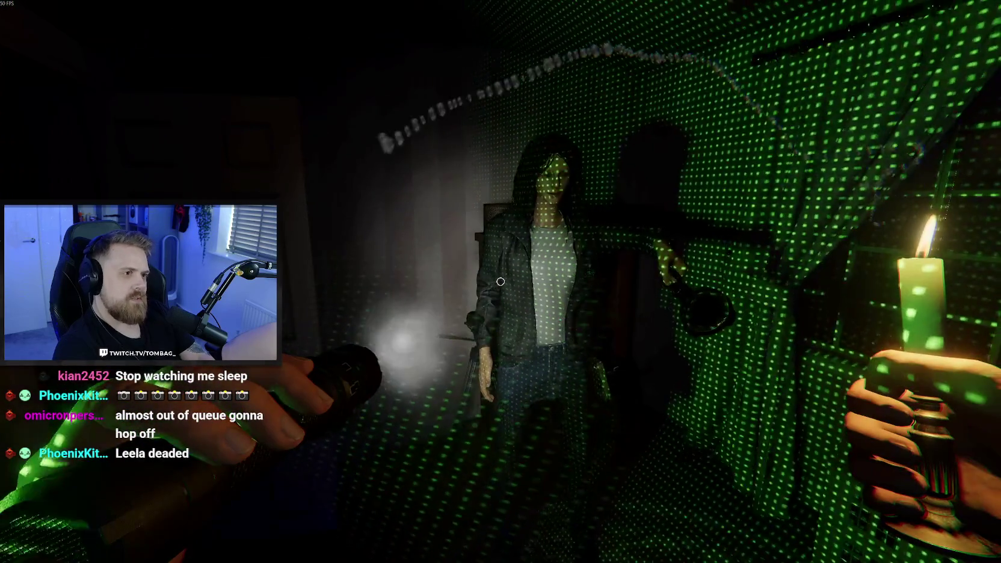
{"action": "mouse_move", "coordinate": [501, 282]}
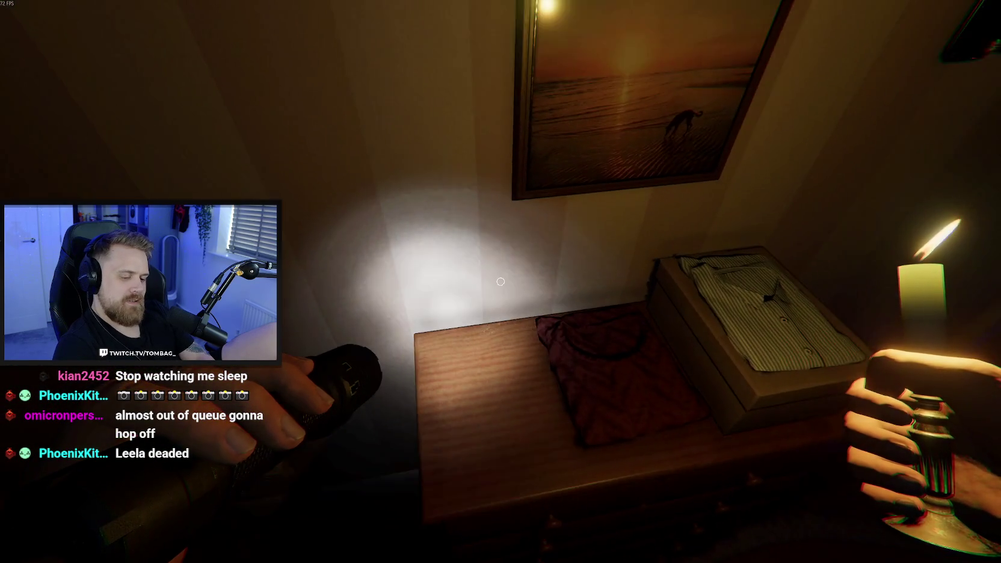
Set the candle down on the wooden table and relight it
{"action": "key", "text": "f"}
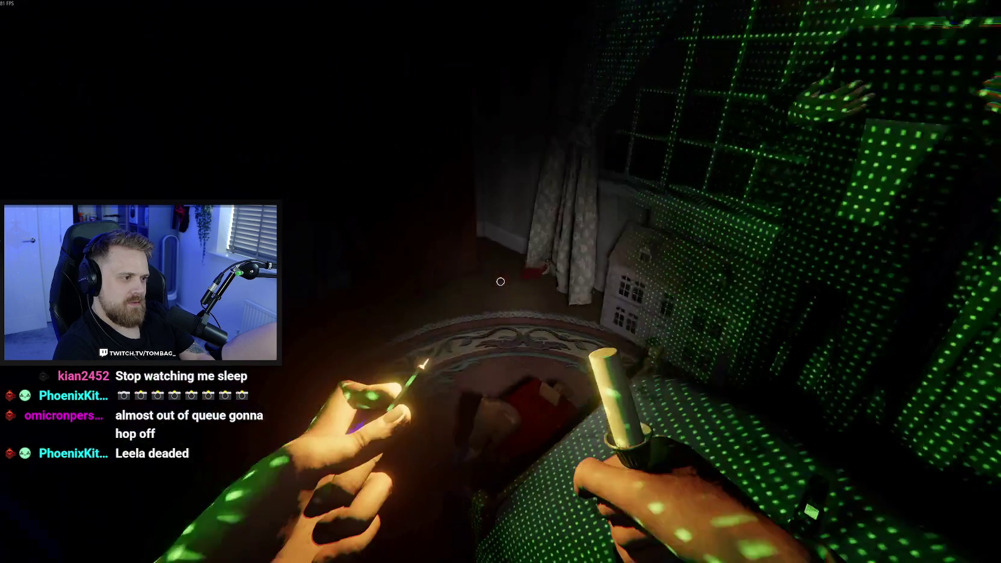
{"action": "right_click", "coordinate": [501, 282]}
{"action": "mouse_move", "coordinate": [501, 283]}
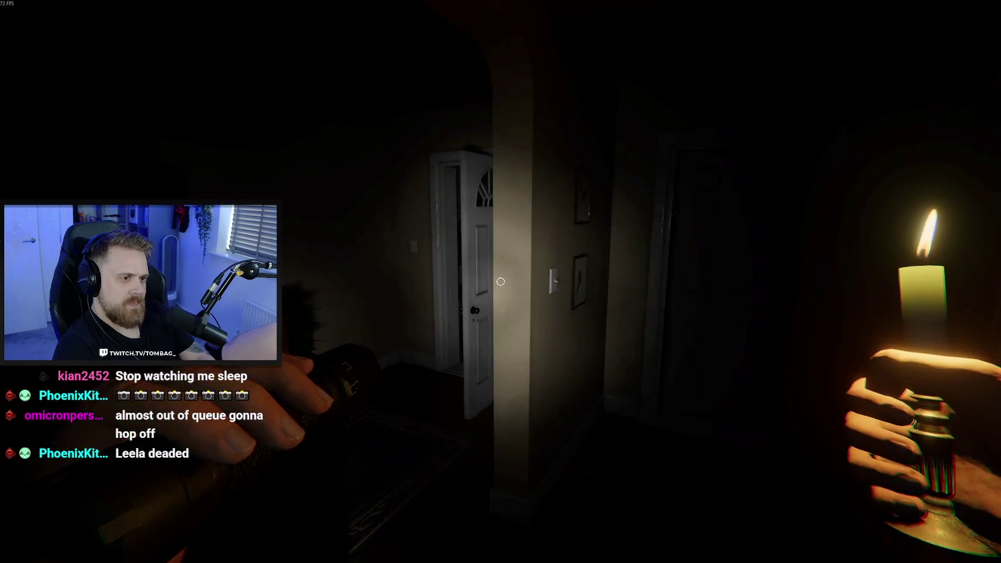
Walk out to the garden path and view the journal's Evidence pages with Raiju circled
{"action": "key", "text": "w"}
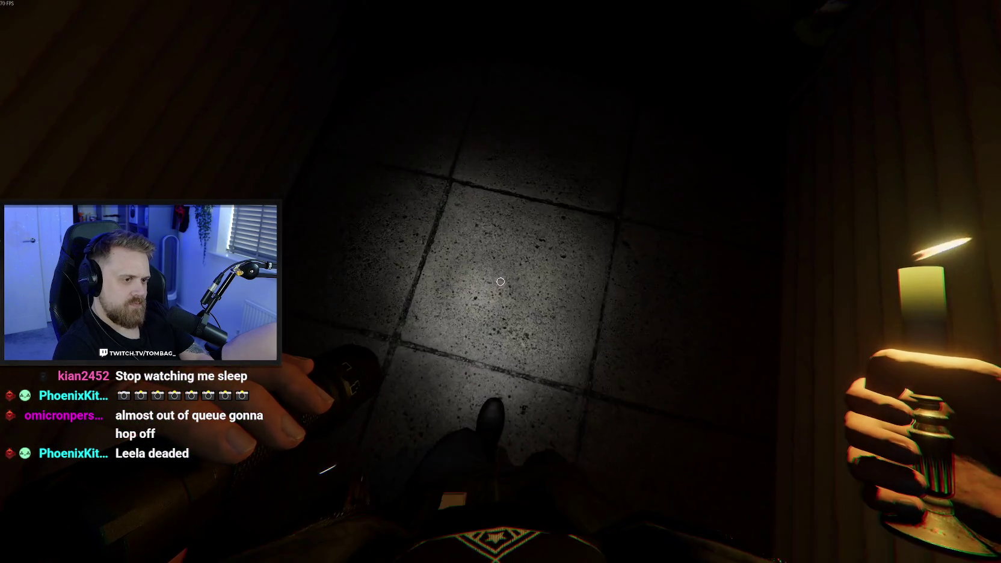
{"action": "key", "text": "q"}
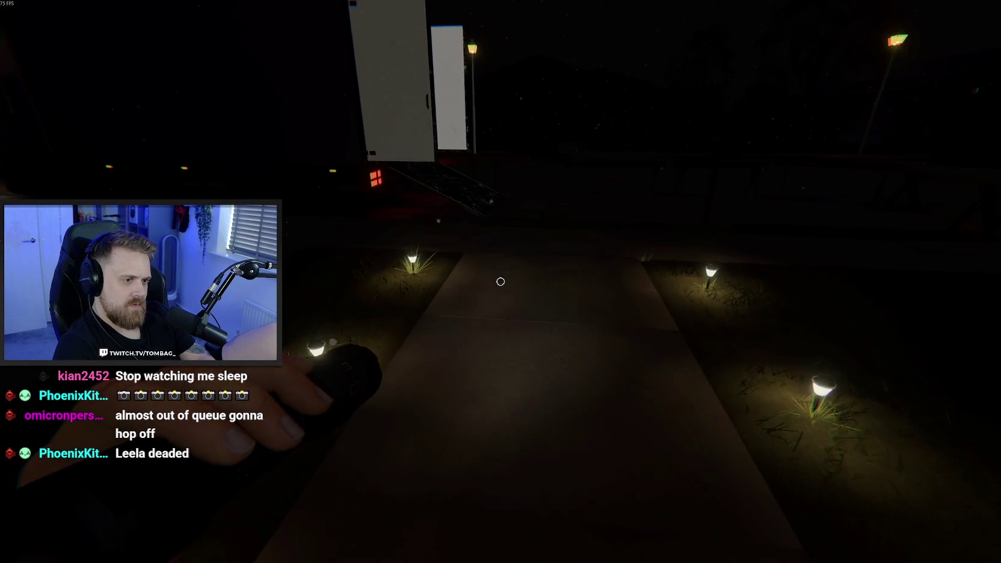
{"action": "key", "text": "q"}
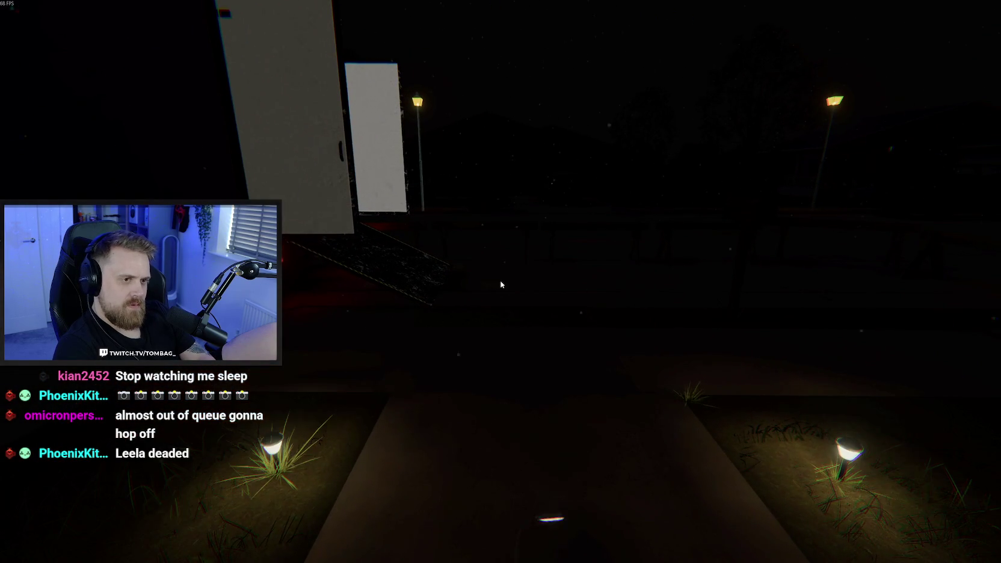
{"action": "key", "text": "j"}
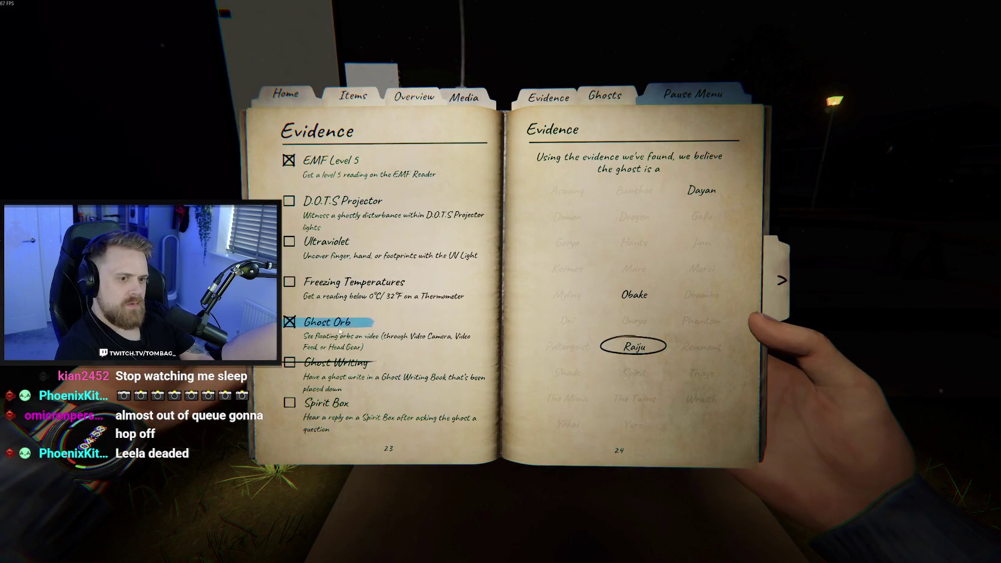
Close the journal and make a quick trip into the truck before returning to the door
{"action": "key", "text": "j"}
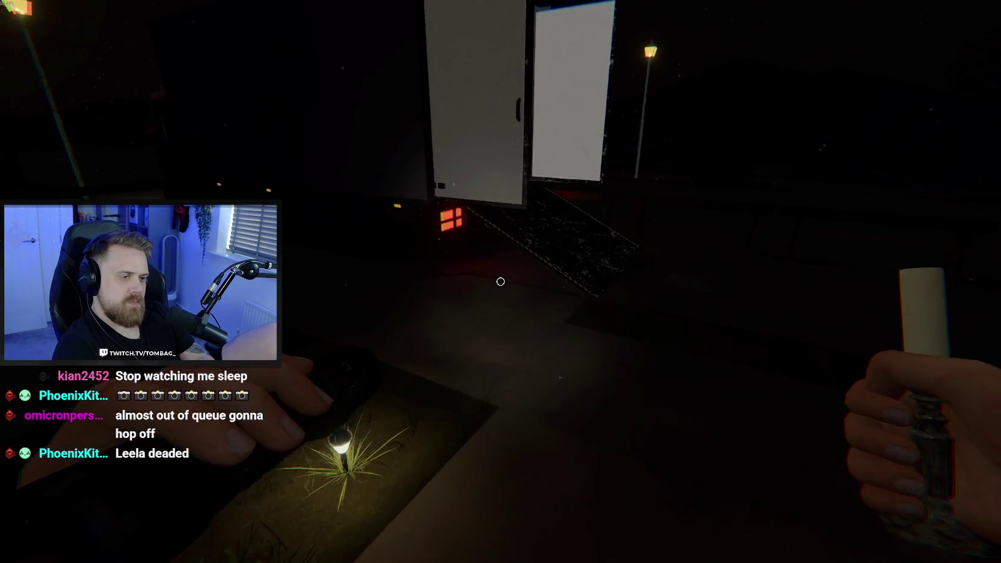
{"action": "key", "text": "w"}
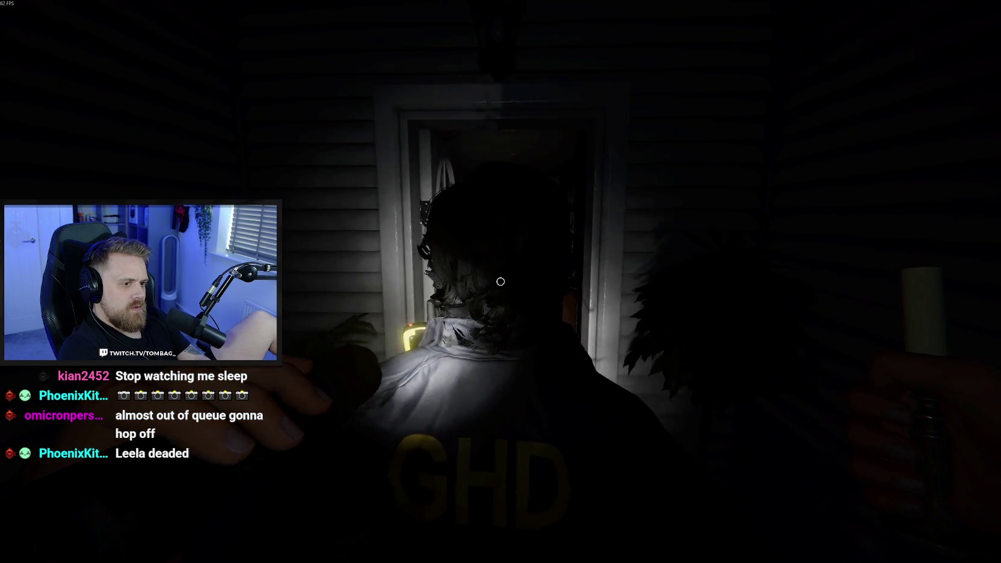
Enter the hallway, light the candle and walk into the green-dotted bedroom
{"action": "key", "text": "w"}
{"action": "right_click", "coordinate": [501, 282]}
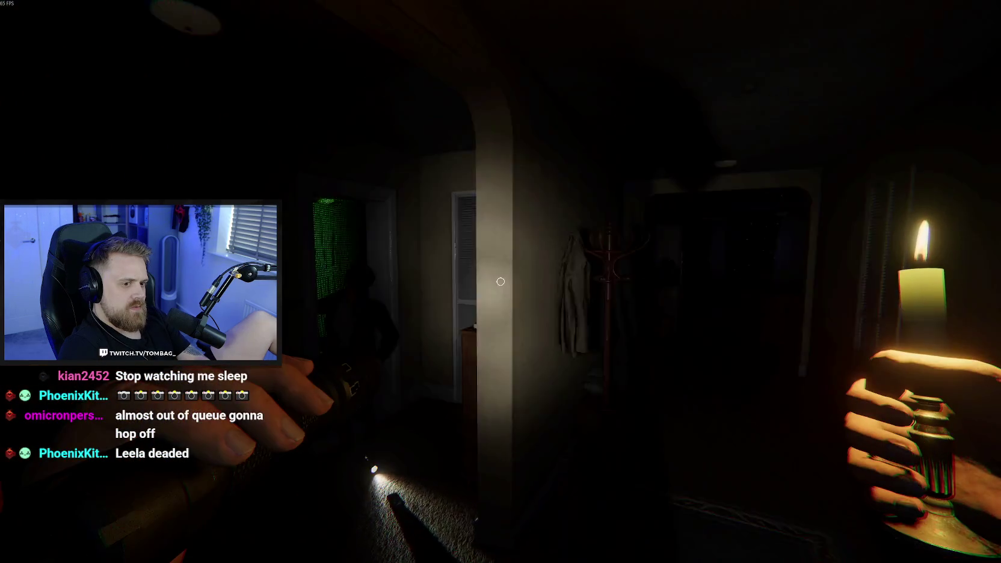
{"action": "key", "text": "w"}
{"action": "mouse_move", "coordinate": [500, 282]}
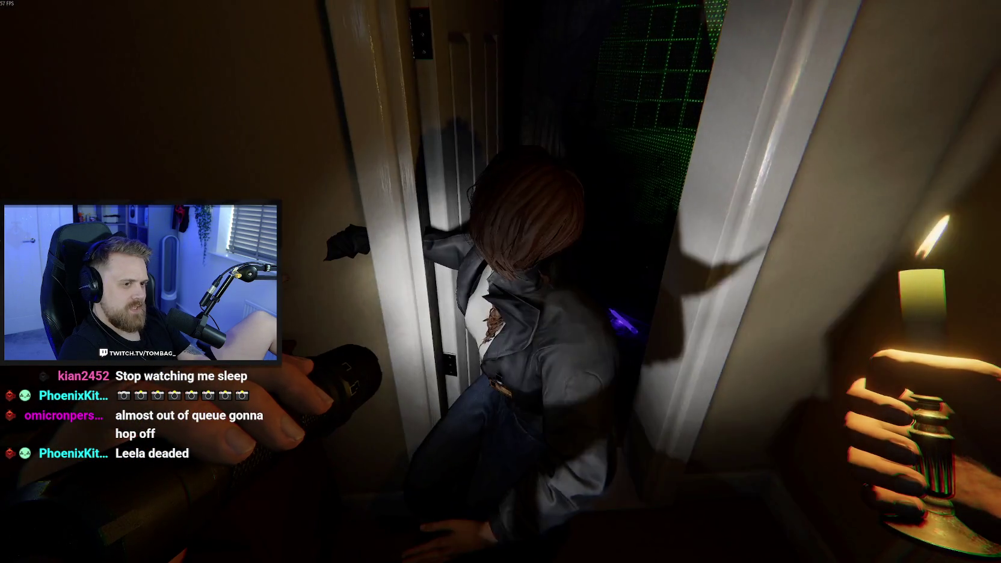
{"action": "key", "text": "w"}
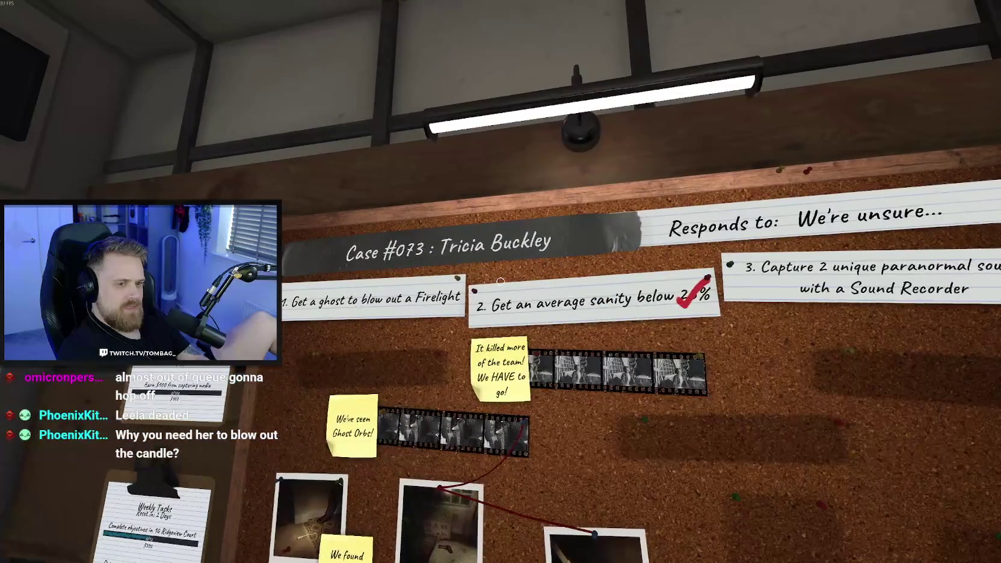
Move around the truck's corkboard to read the case objectives
{"action": "key", "text": "a"}
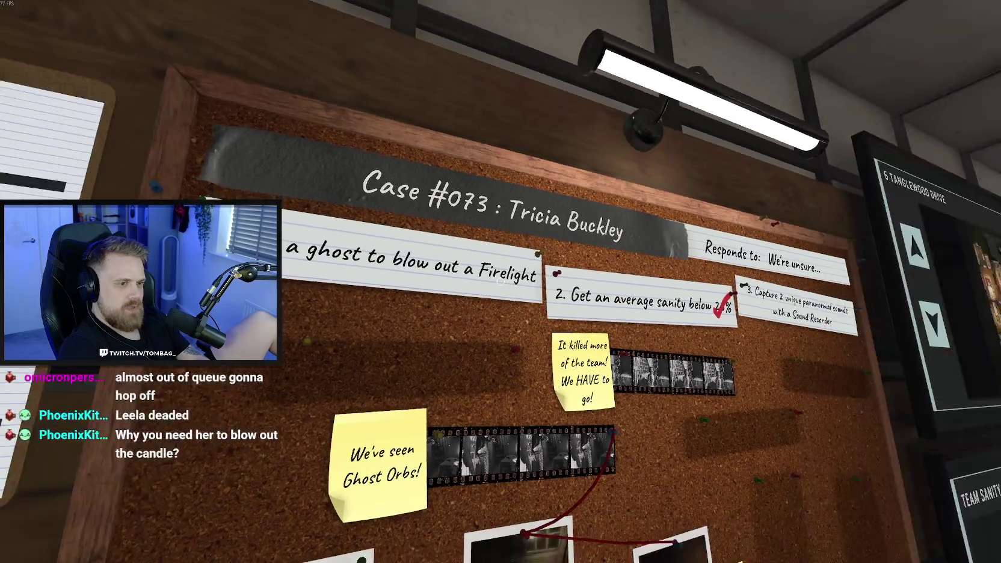
{"action": "key", "text": "s"}
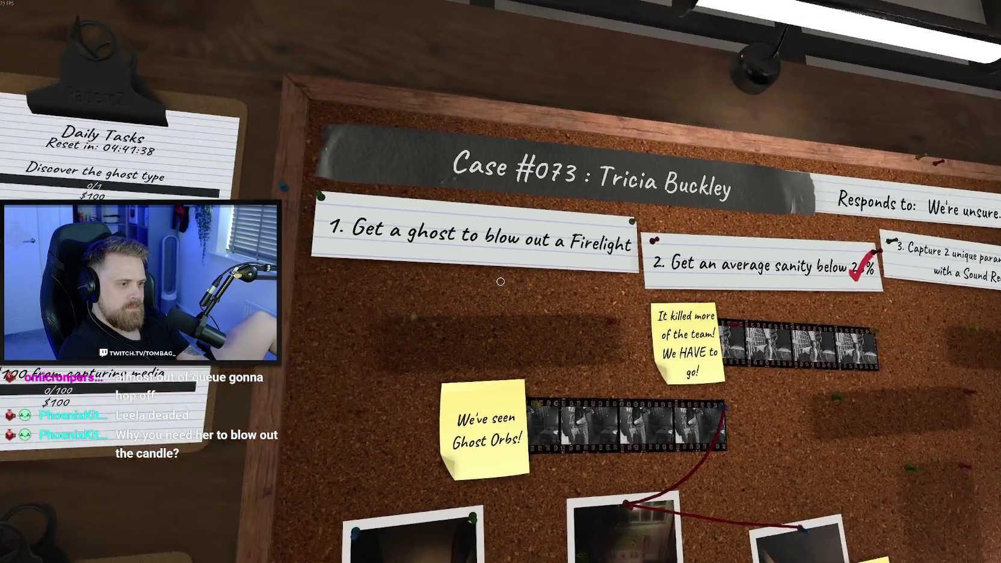
{"action": "key", "text": "s"}
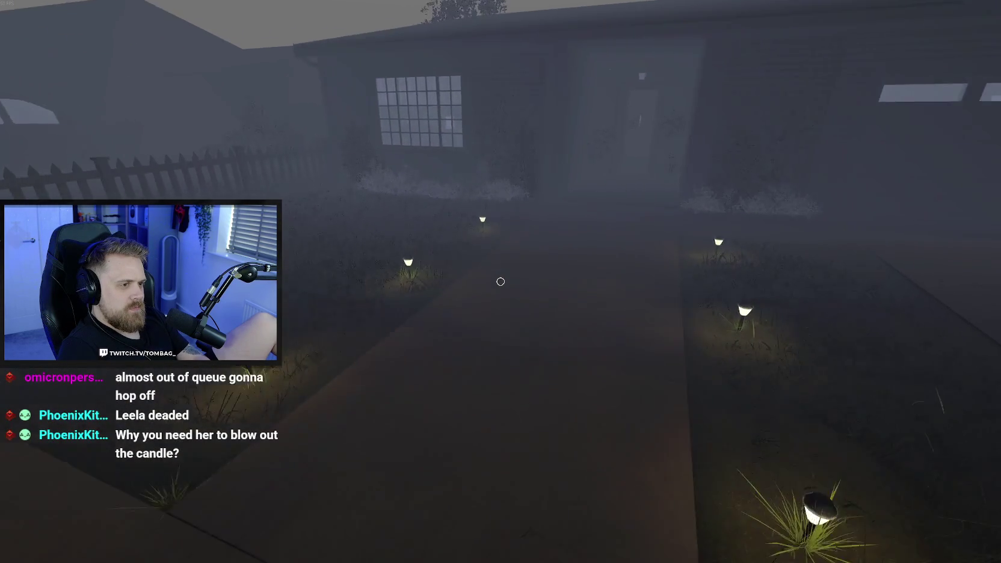
Walk between the house and the truck with the team until the hunt ends
{"action": "key", "text": "w"}
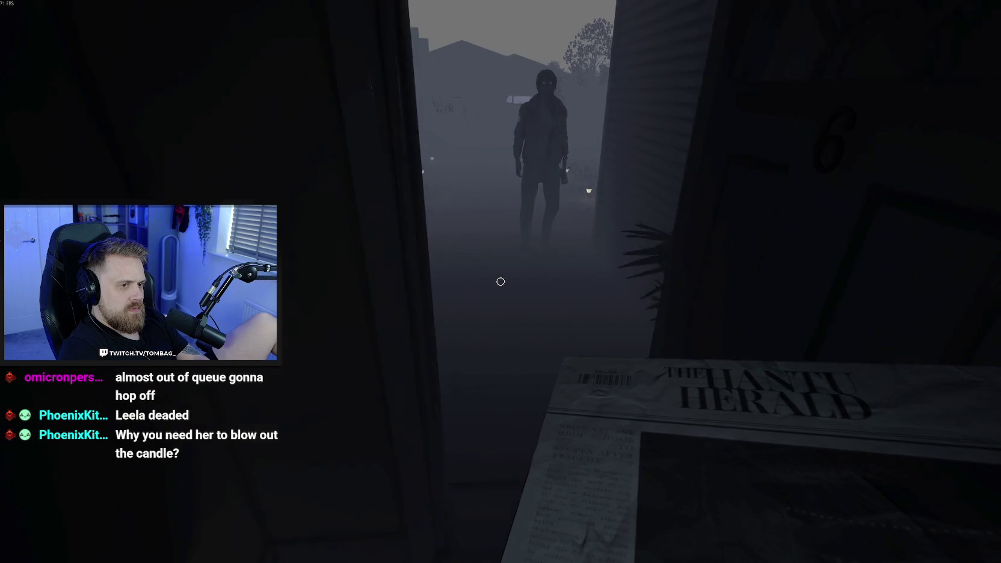
{"action": "key", "text": "w"}
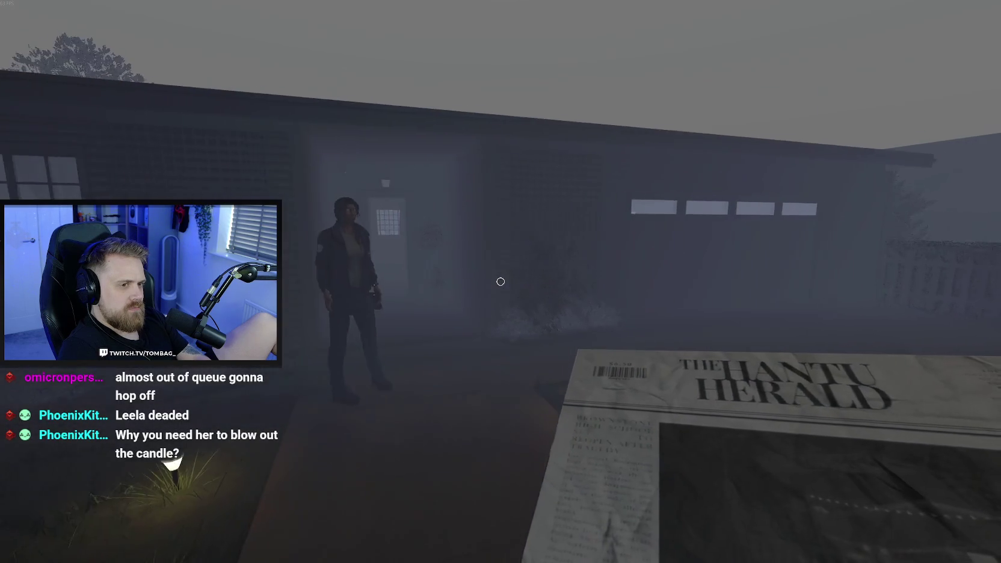
{"action": "key", "text": "w"}
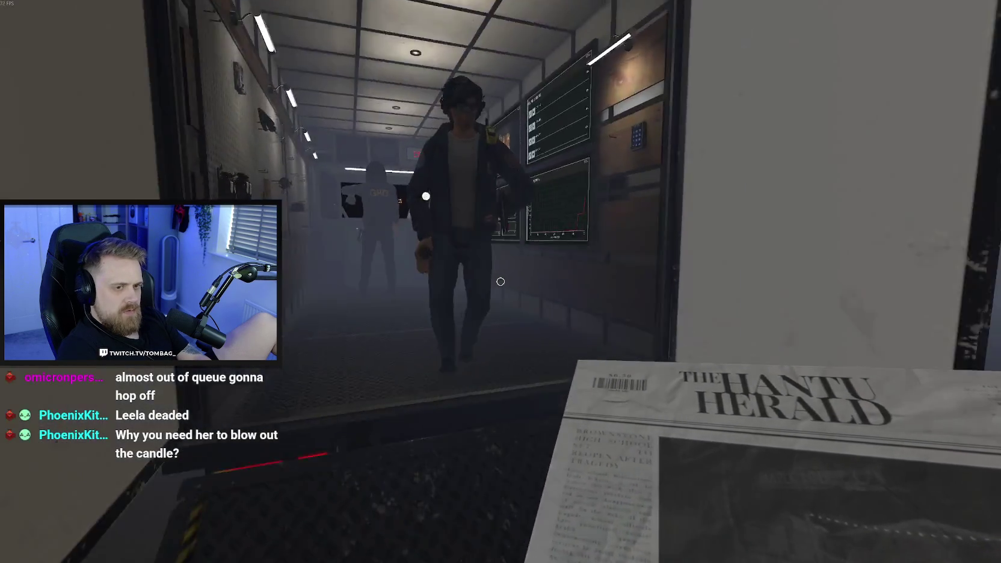
{"action": "key", "text": "w"}
{"action": "key", "text": "w"}
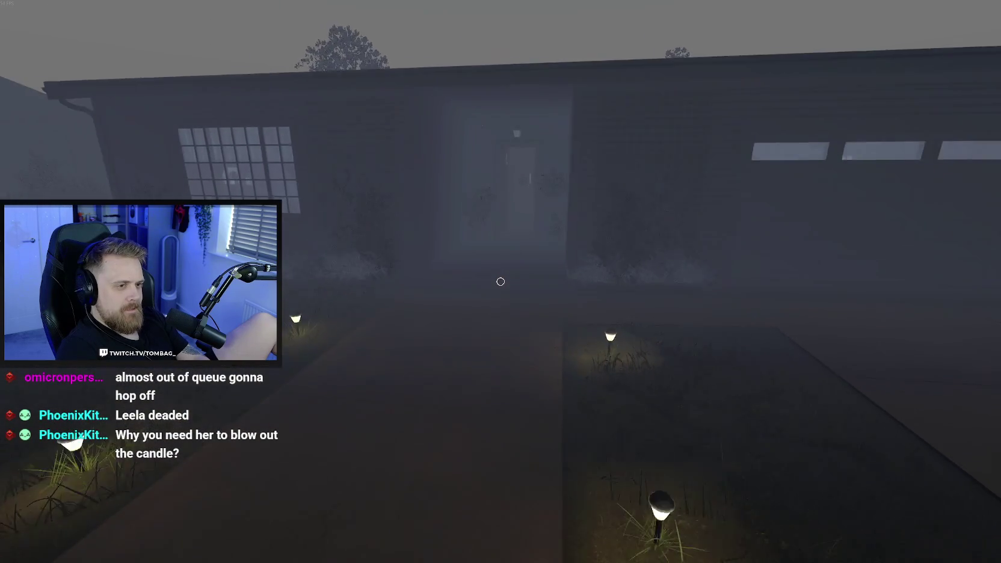
{"action": "key", "text": "w"}
{"action": "key", "text": "w"}
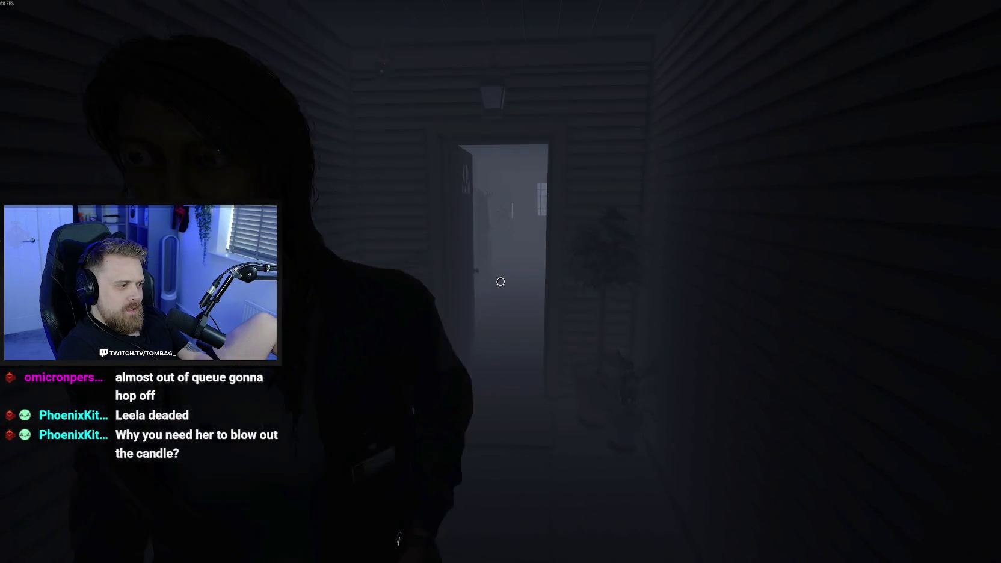
{"action": "key", "text": "w"}
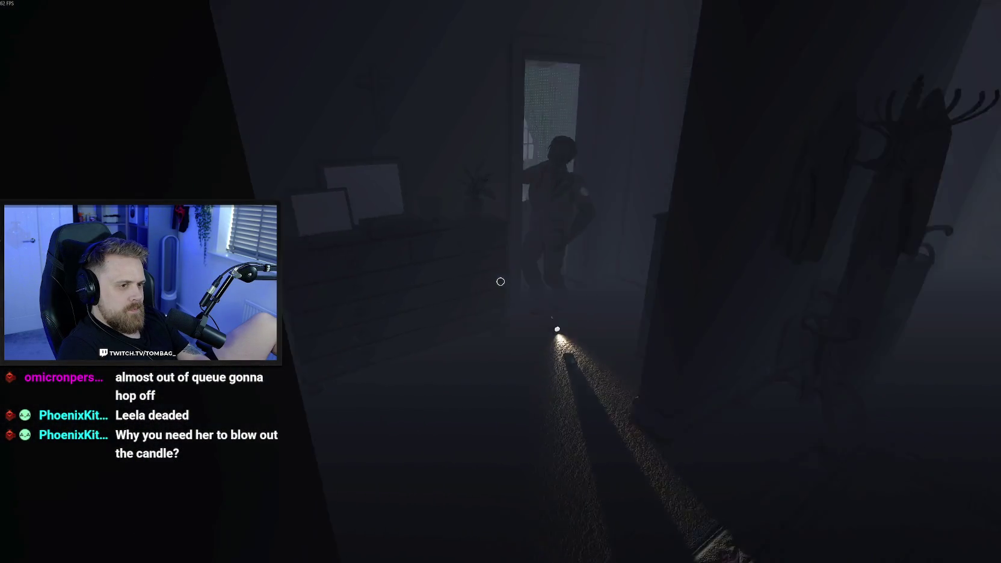
{"action": "key", "text": "w"}
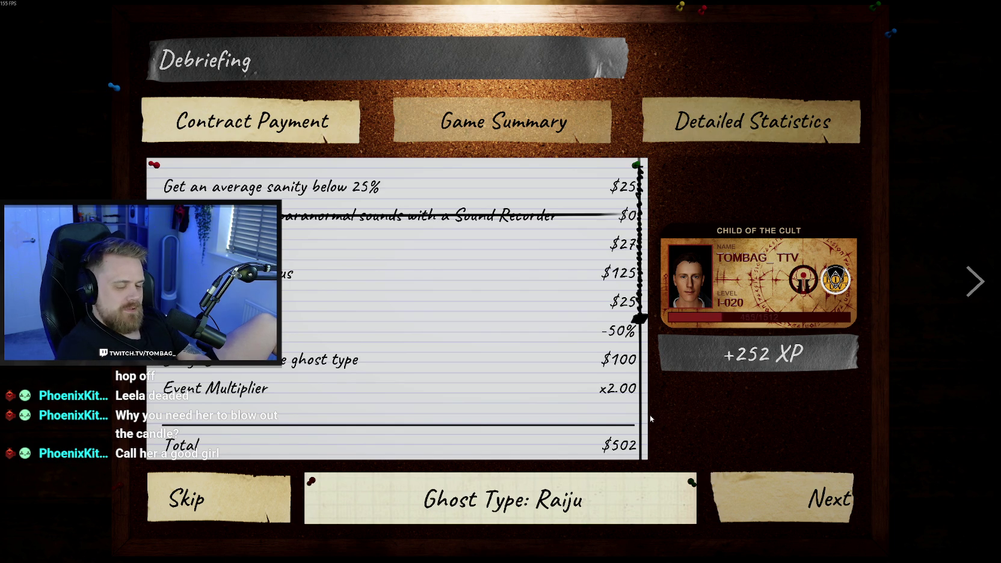
Read through the Raiju debriefing paying $502 and continue to the lobby
{"action": "scroll", "coordinate": [489, 377], "scroll_direction": "down", "scroll_amount": 1}
{"action": "scroll", "coordinate": [489, 378], "scroll_direction": "down", "scroll_amount": 3}
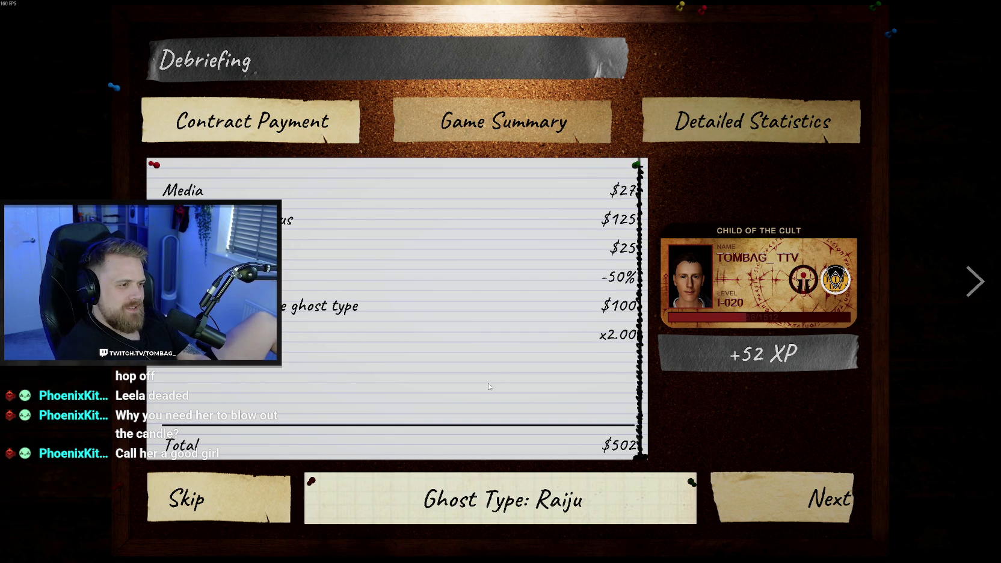
{"action": "left_click", "coordinate": [788, 498]}
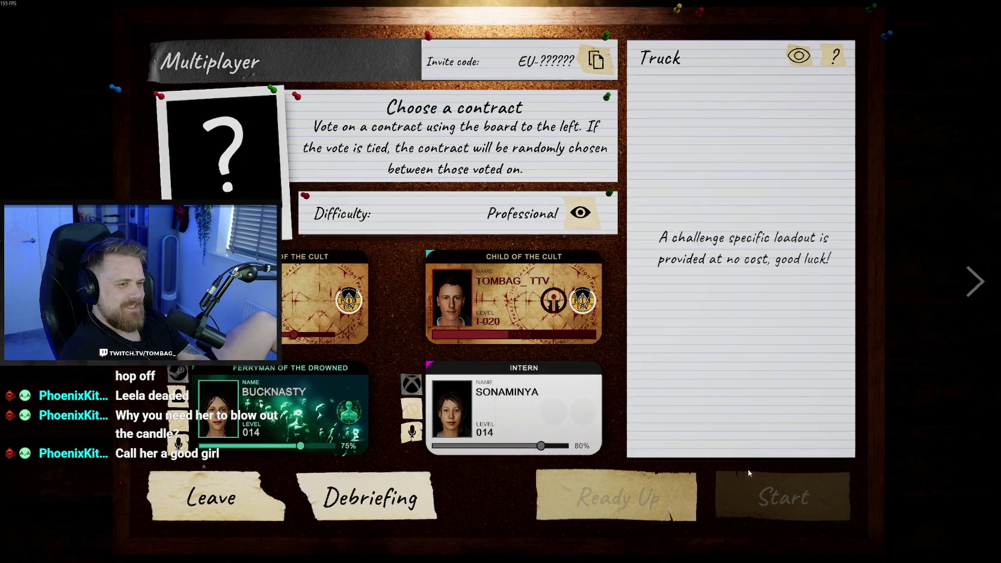
Vote for 42 Edgefield Road on the contract board, then open the Equipment Manager
{"action": "key", "text": "Escape"}
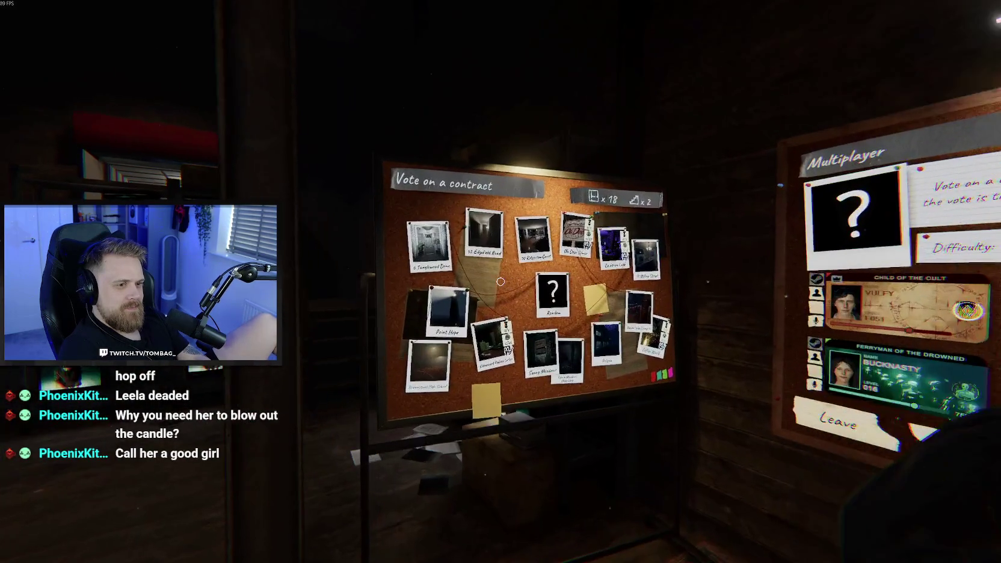
{"action": "left_click", "coordinate": [501, 282]}
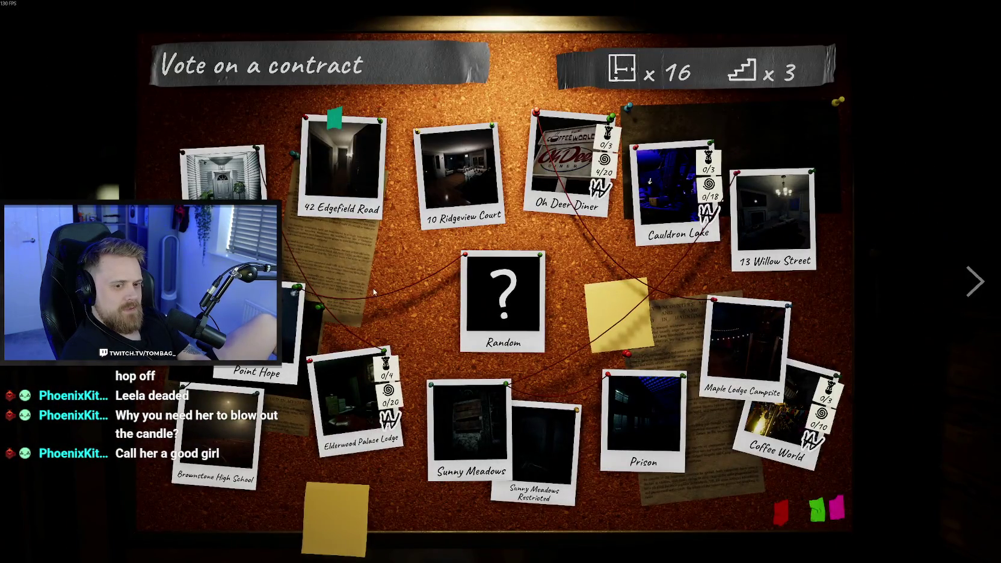
{"action": "key", "text": "Escape"}
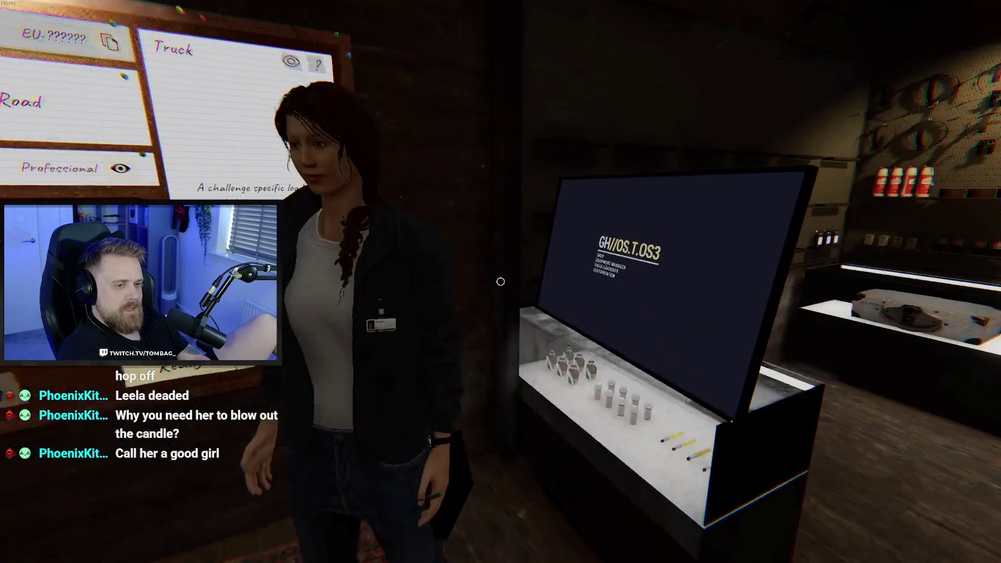
{"action": "left_click", "coordinate": [501, 282]}
{"action": "left_click", "coordinate": [497, 288]}
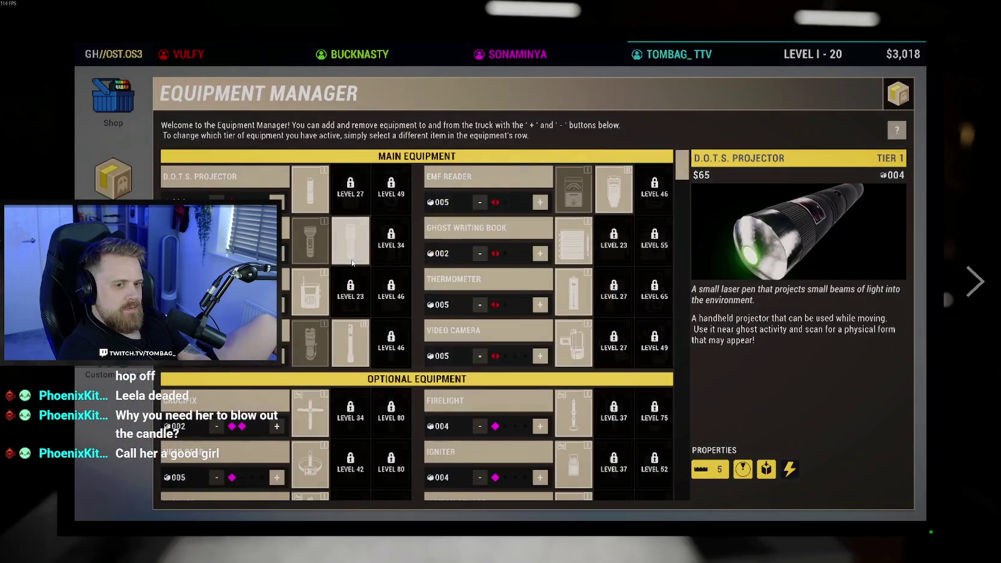
Browse the Shop, then apply the 'ALL: $2190' quick-loadout to stock the truck
{"action": "left_click", "coordinate": [116, 126]}
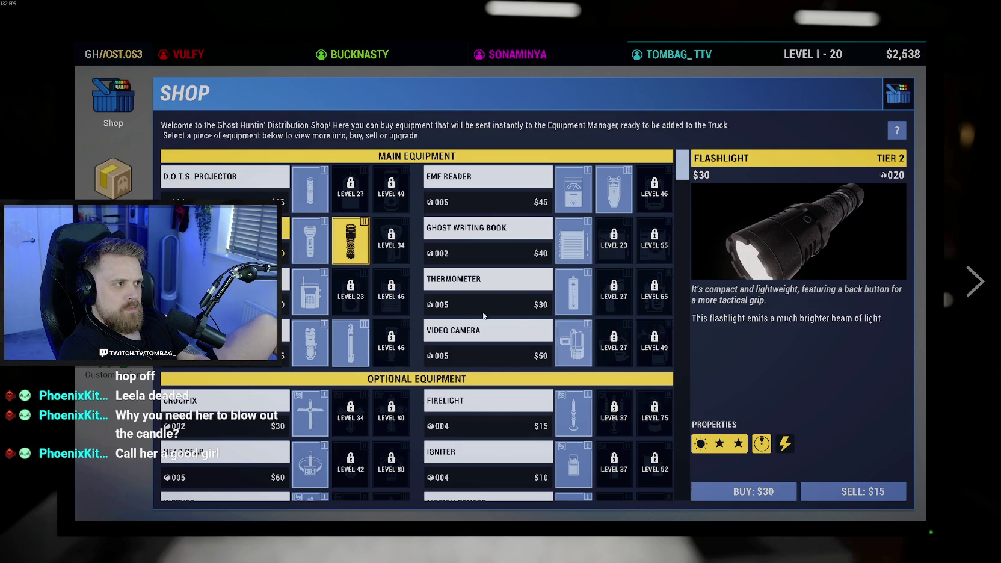
{"action": "left_click", "coordinate": [129, 189]}
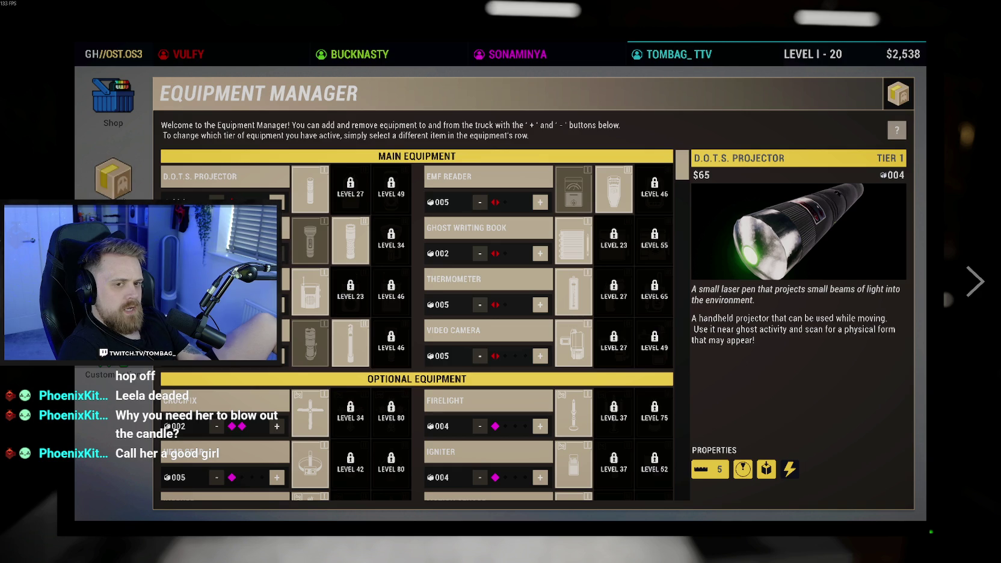
{"action": "left_click", "coordinate": [114, 253]}
{"action": "left_click", "coordinate": [119, 93]}
{"action": "left_click", "coordinate": [114, 253]}
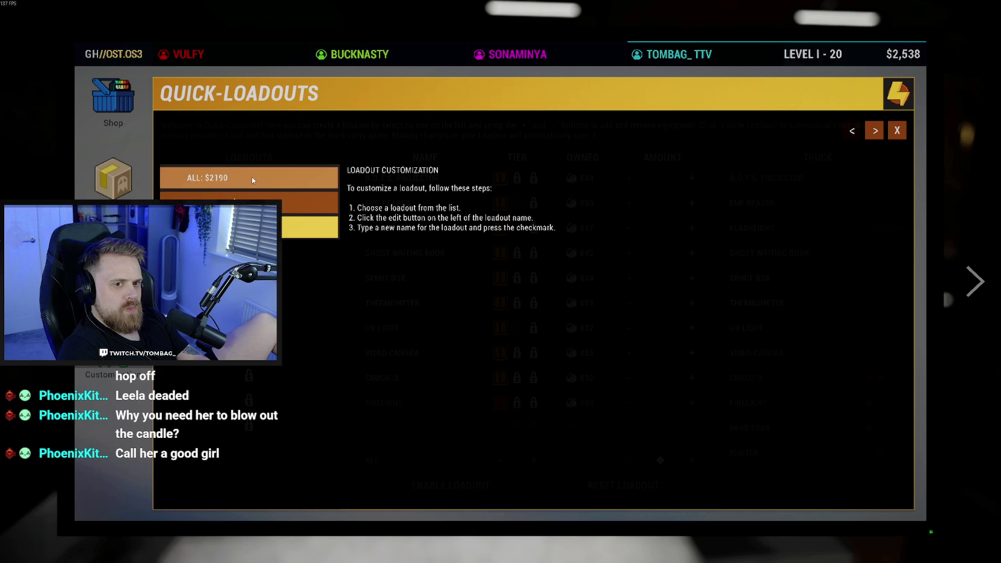
Review the increased EMF Reader and Thermometer counts, then close the terminal with $2,538 left
{"action": "left_click", "coordinate": [115, 121]}
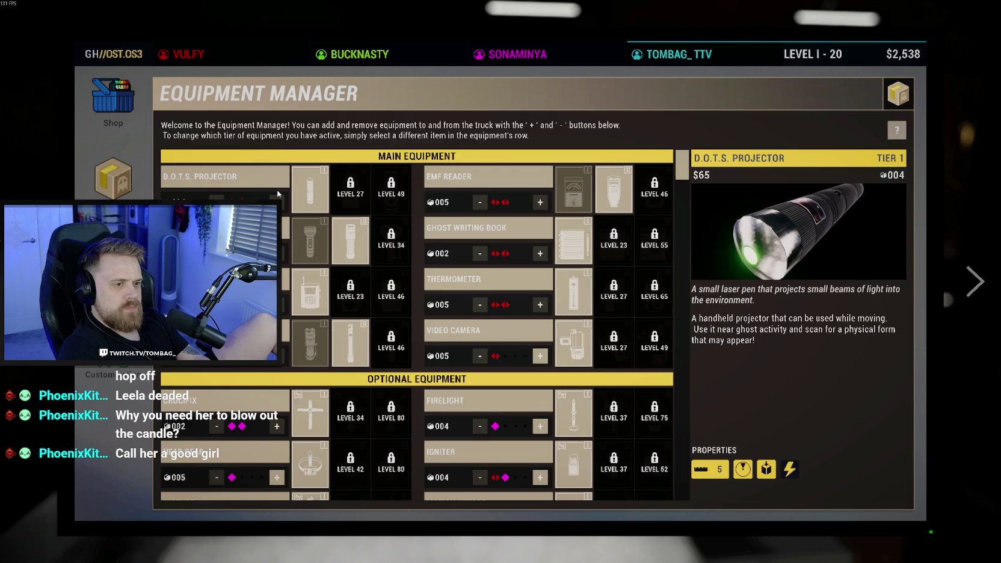
{"action": "scroll", "coordinate": [414, 440], "scroll_direction": "down", "scroll_amount": 5}
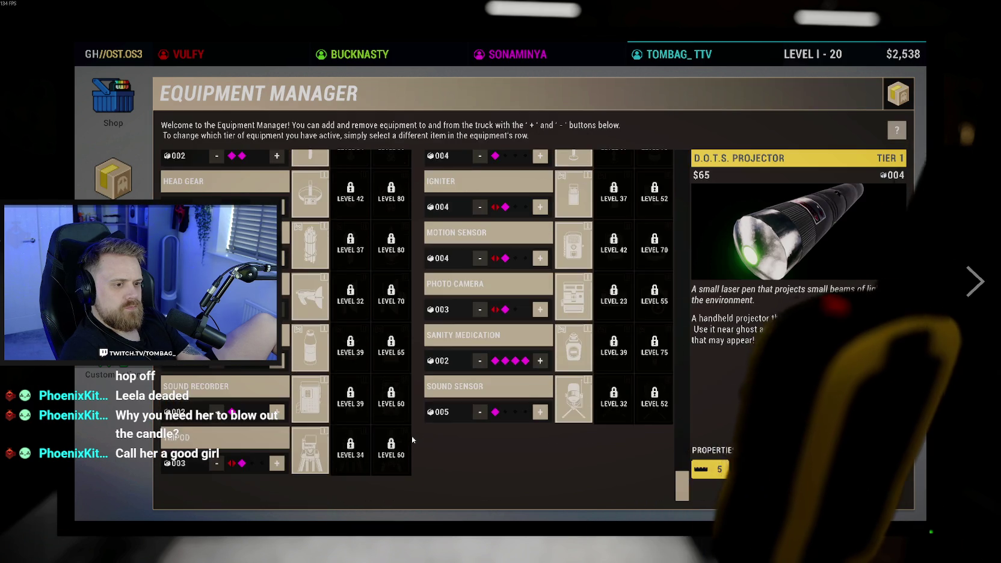
{"action": "key", "text": "Escape"}
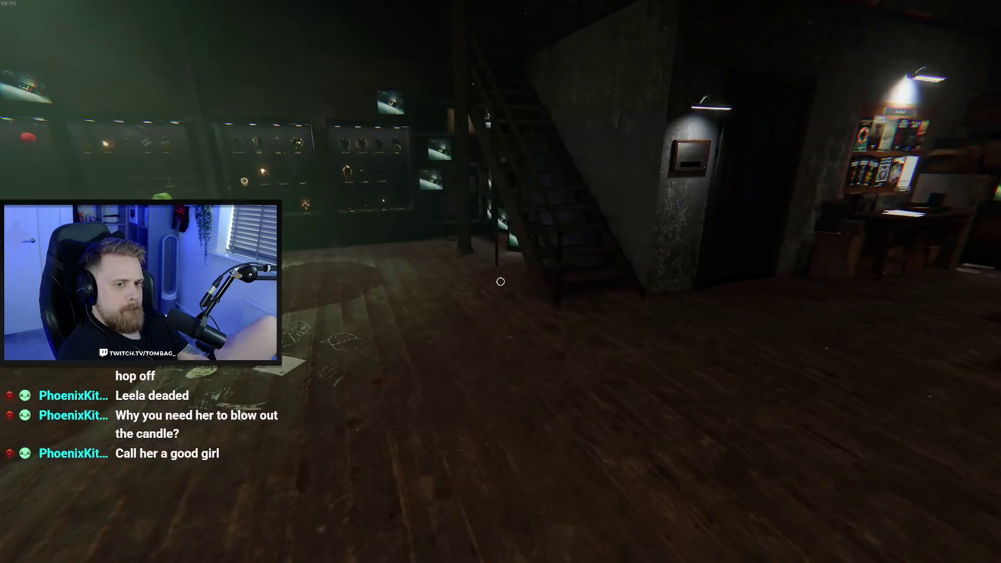
Ready up on the Multiplayer board for 42 Edgefield Road on Professional difficulty
{"action": "key", "text": "w"}
{"action": "key", "text": "w"}
{"action": "key", "text": "w"}
{"action": "key", "text": "e"}
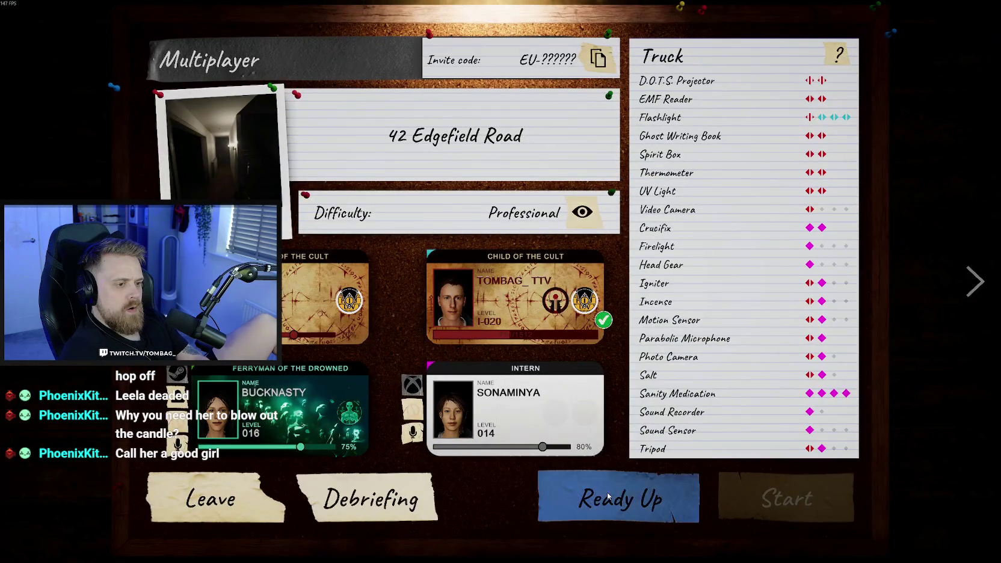
{"action": "key", "text": "s"}
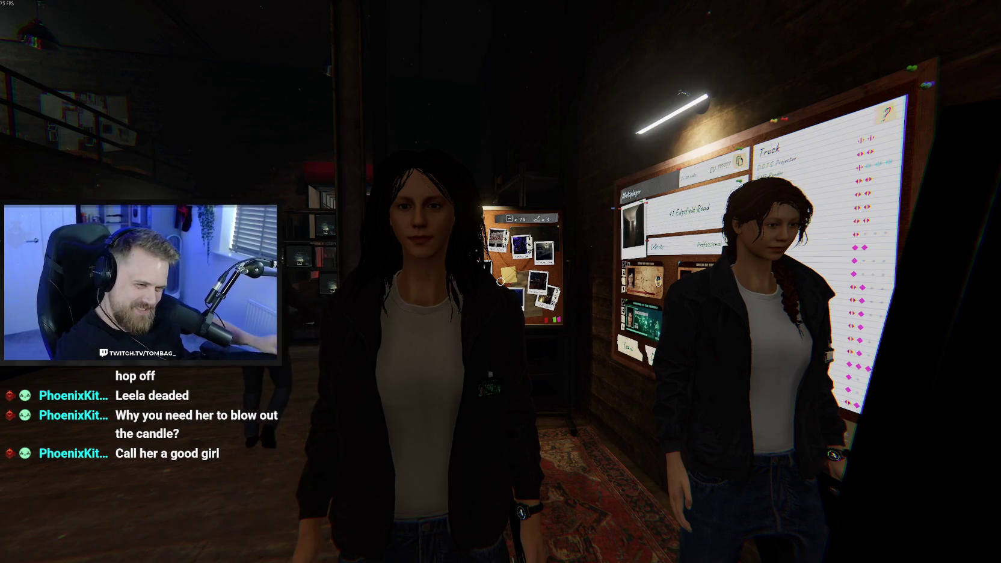
Walk up to the Multiplayer board showing 42 Edgefield Road on Professional and the truck's equipment list
{"action": "mouse_move", "coordinate": [501, 281]}
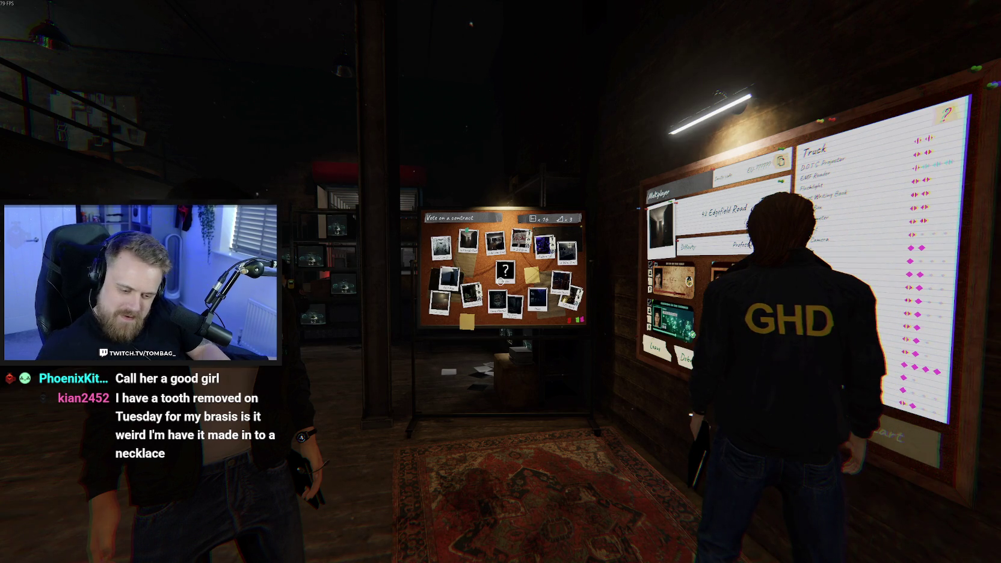
{"action": "key", "text": "w"}
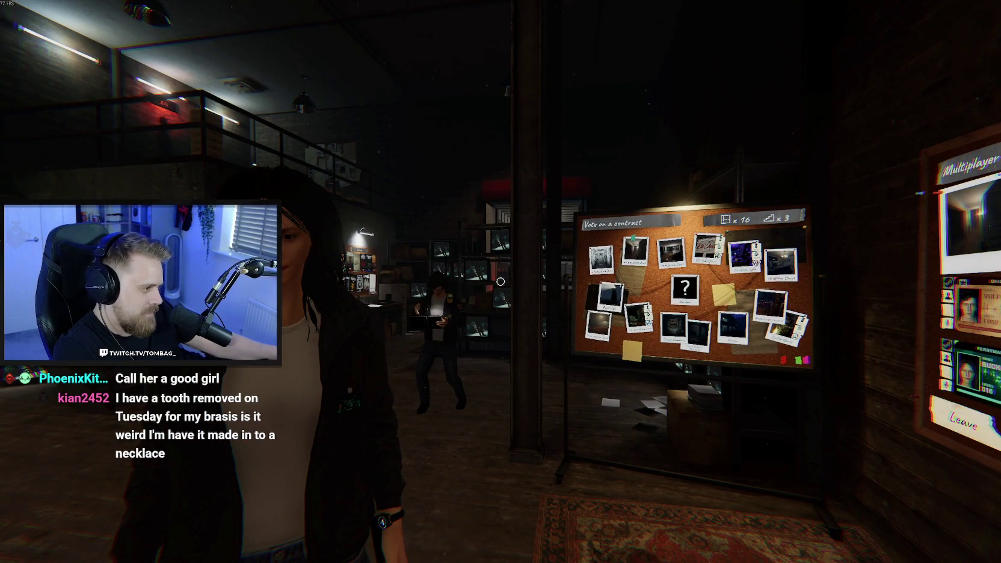
{"action": "key", "text": "s"}
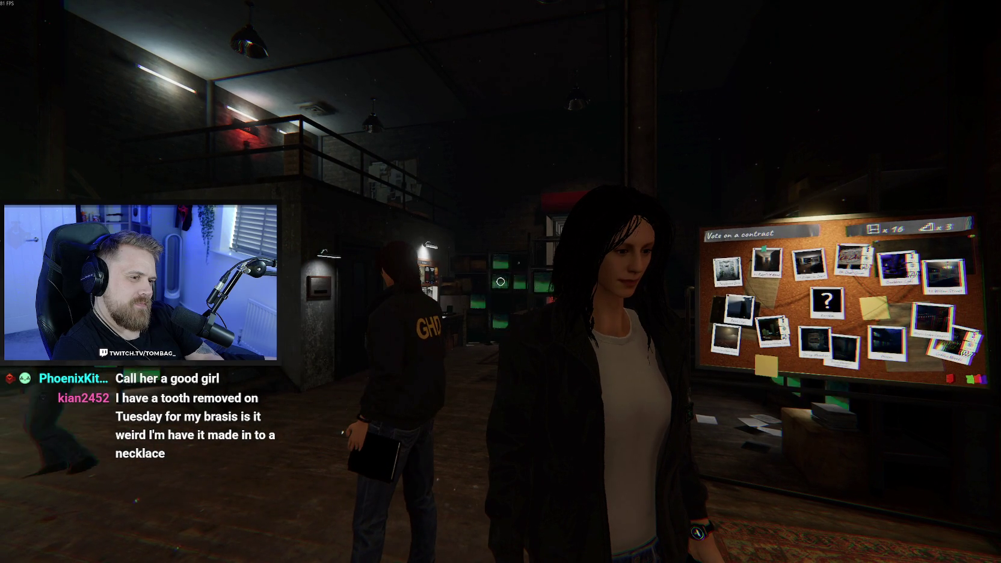
{"action": "key", "text": "a"}
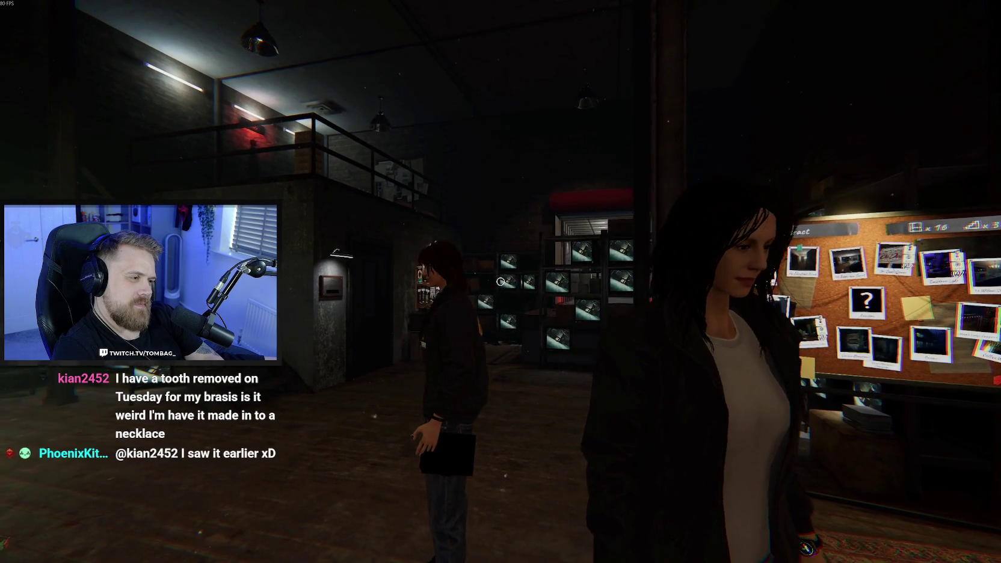
{"action": "key", "text": "a"}
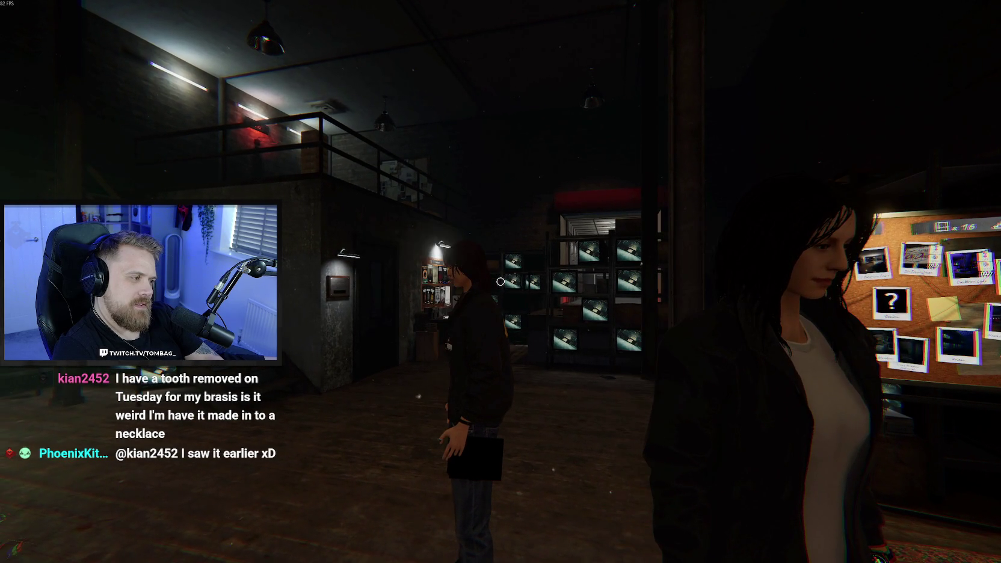
{"action": "key", "text": "d"}
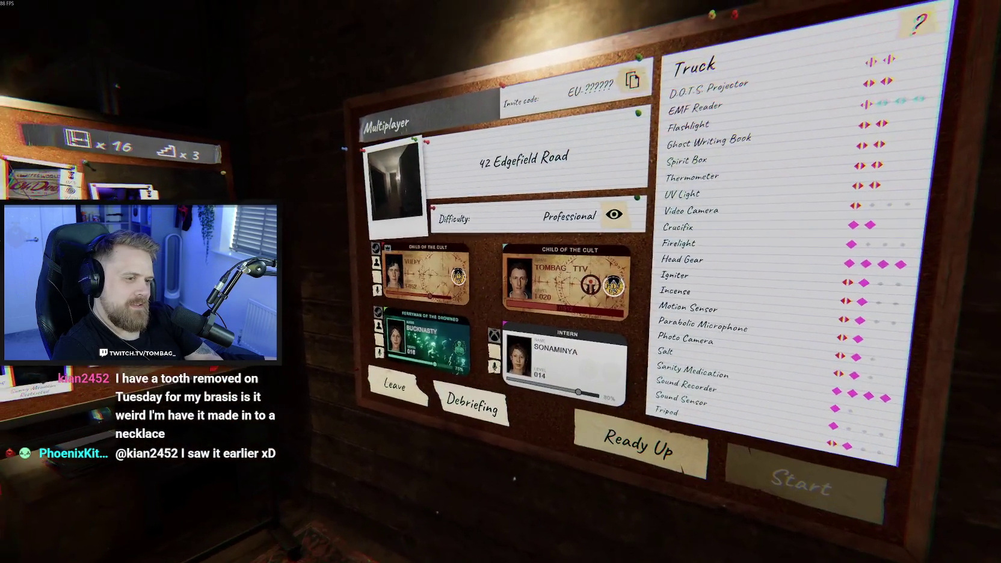
{"action": "left_click", "coordinate": [500, 282]}
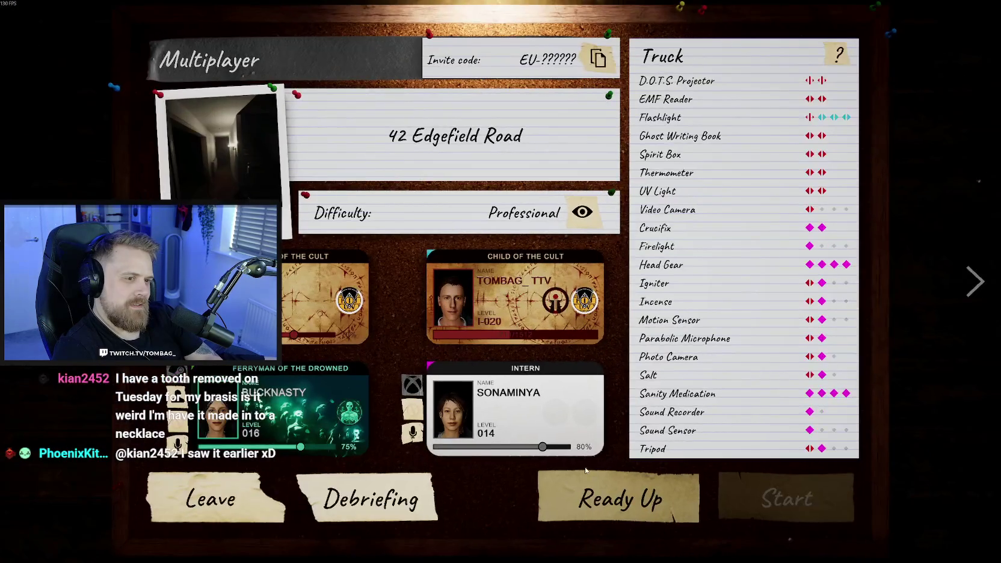
{"action": "key", "text": "Escape"}
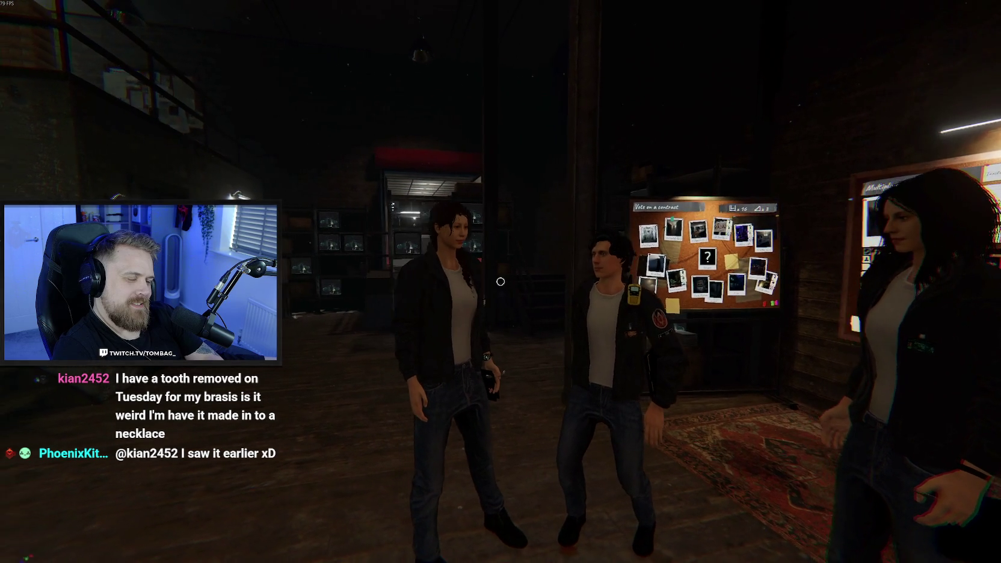
Move past the other players to stand in front of the Multiplayer lobby board
{"action": "key", "text": "w"}
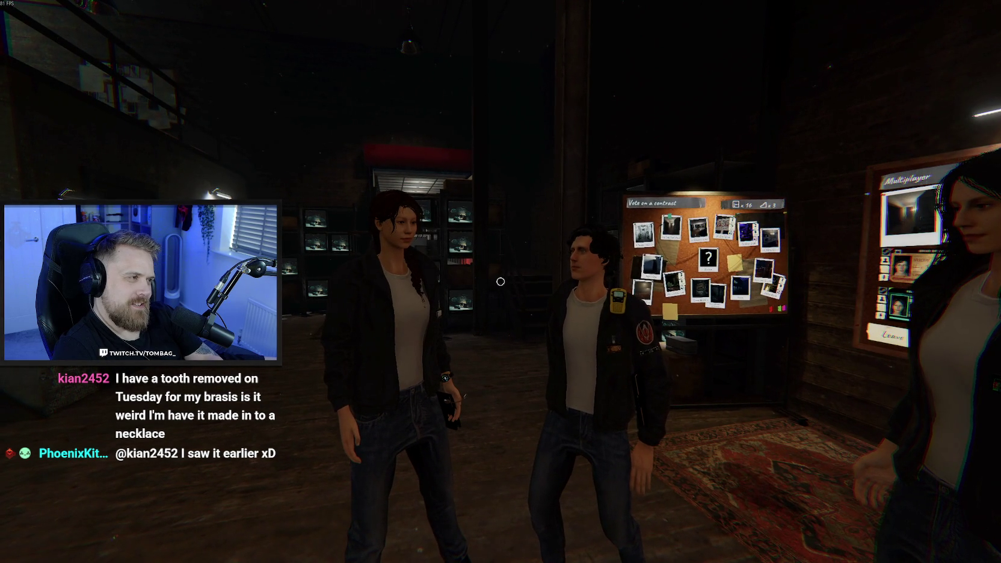
{"action": "key", "text": "d"}
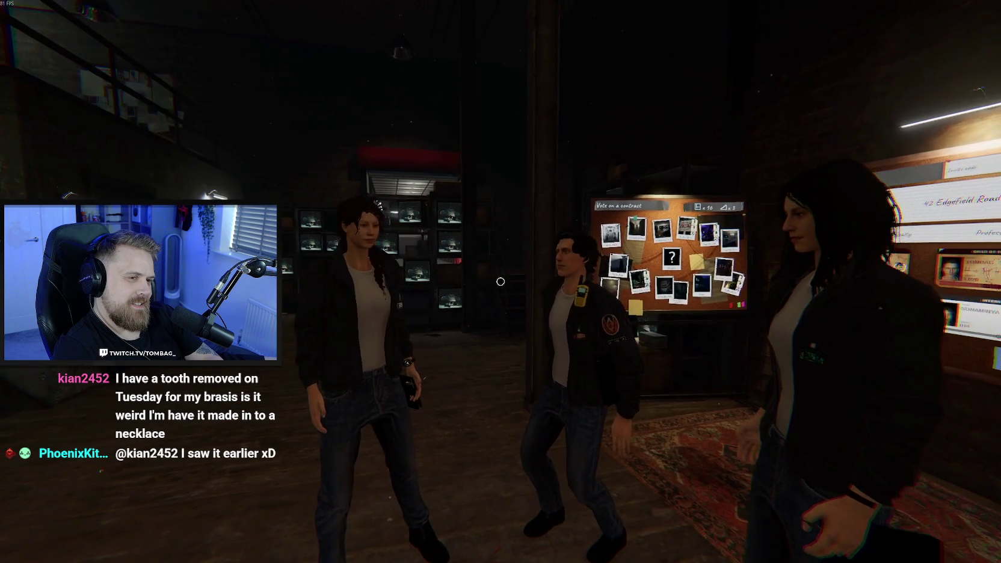
{"action": "key", "text": "a"}
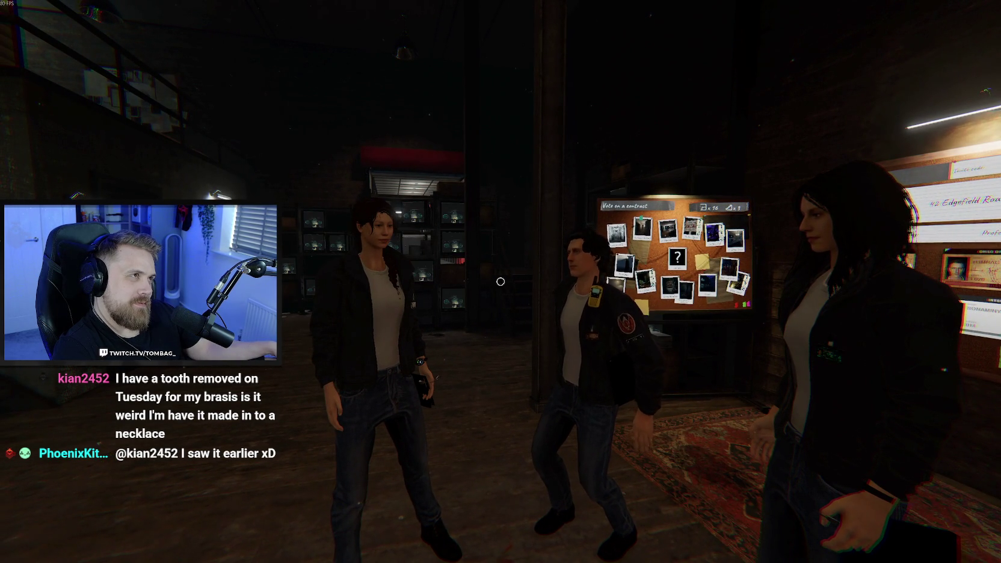
{"action": "key", "text": "a"}
{"action": "key", "text": "d"}
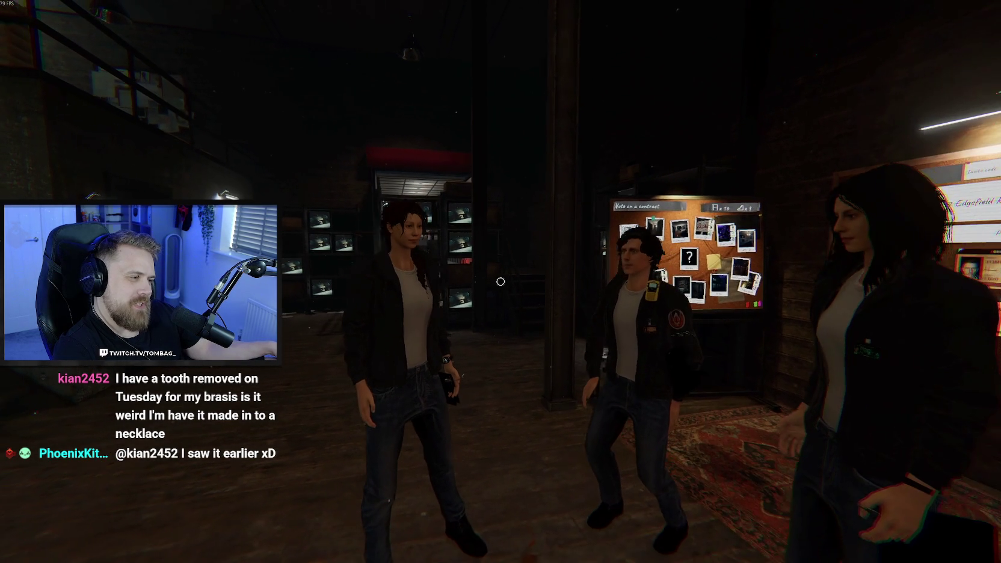
{"action": "key", "text": "d"}
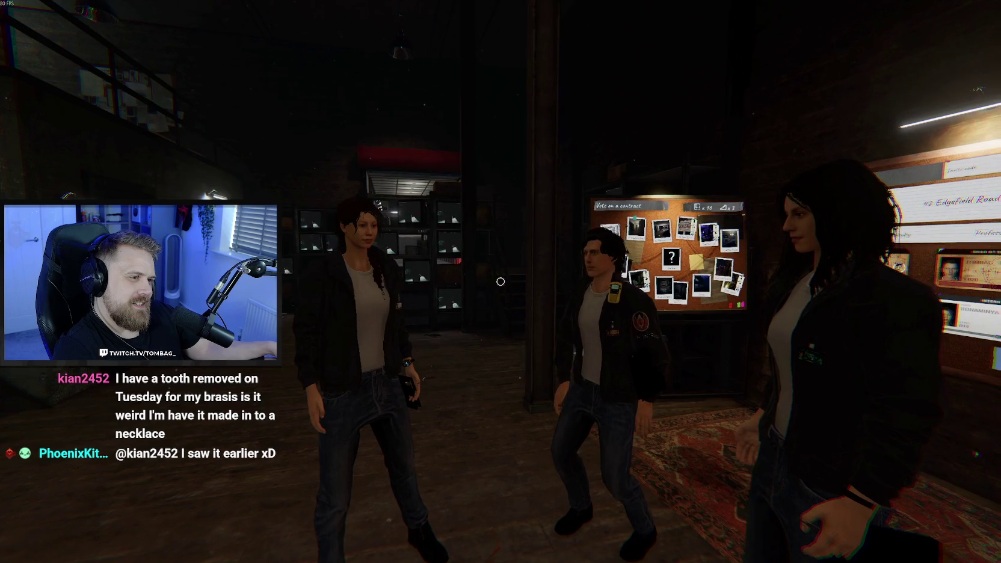
{"action": "key", "text": "a"}
{"action": "key", "text": "d"}
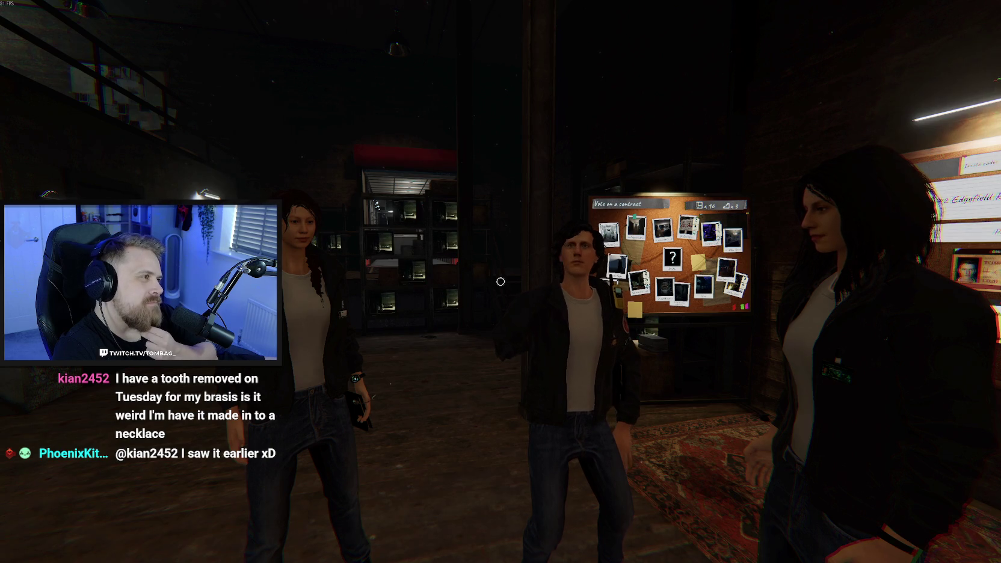
Ready up at the lobby board for the 42 Edgefield Road contract
{"action": "key", "text": "w"}
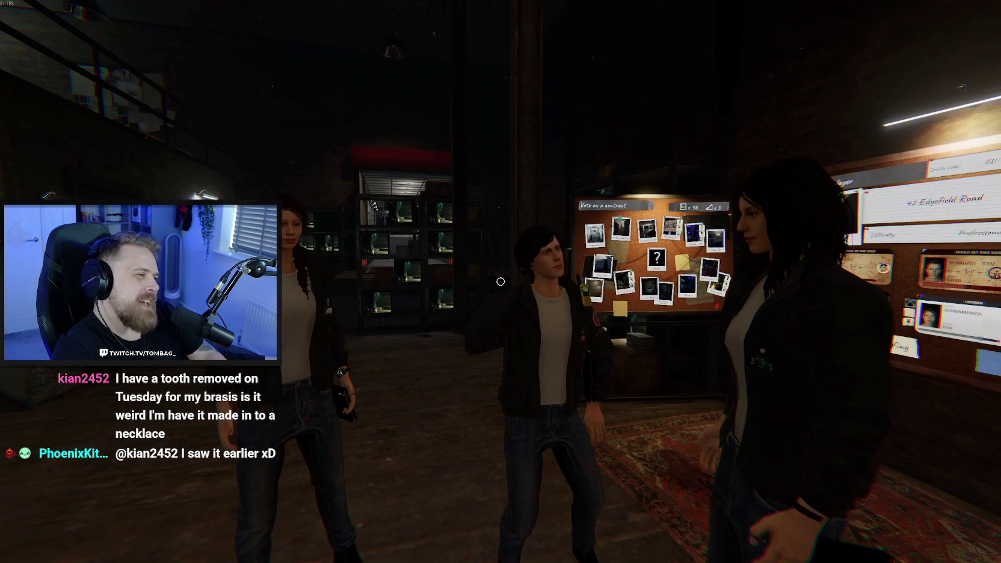
{"action": "key", "text": "e"}
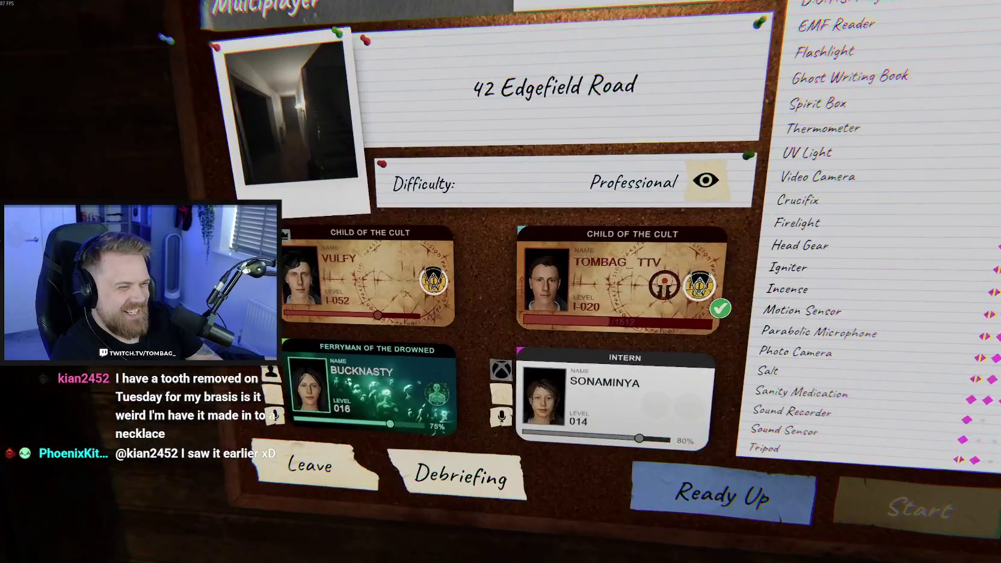
{"action": "key", "text": "e"}
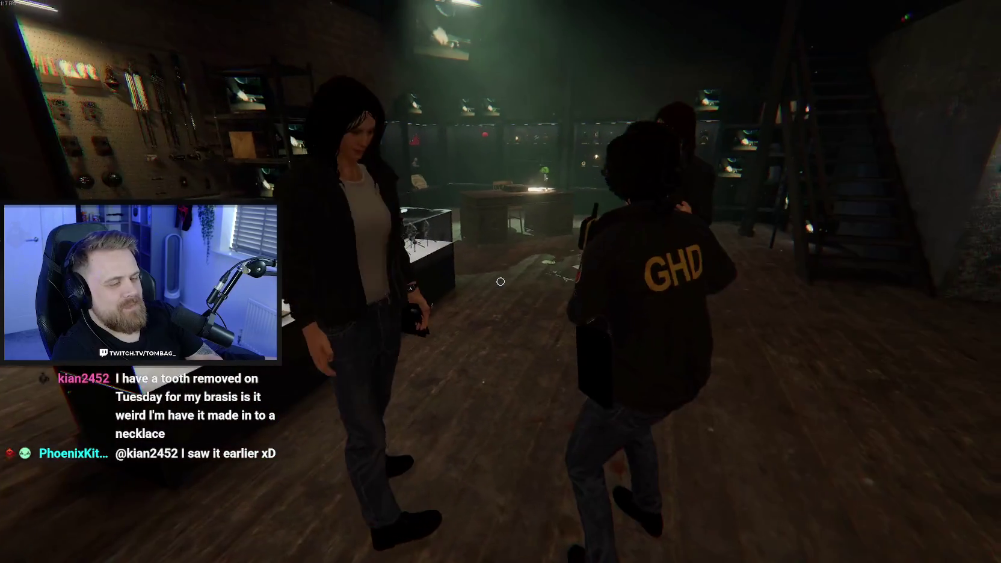
Wait by the lobby board until all four players are ready and the truck loads
{"action": "key", "text": "w"}
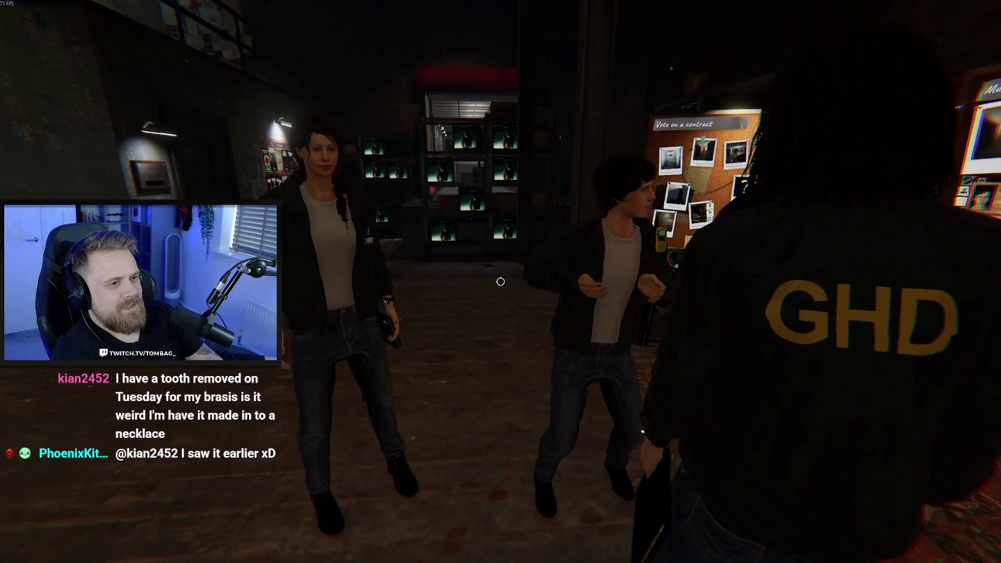
{"action": "key", "text": "w"}
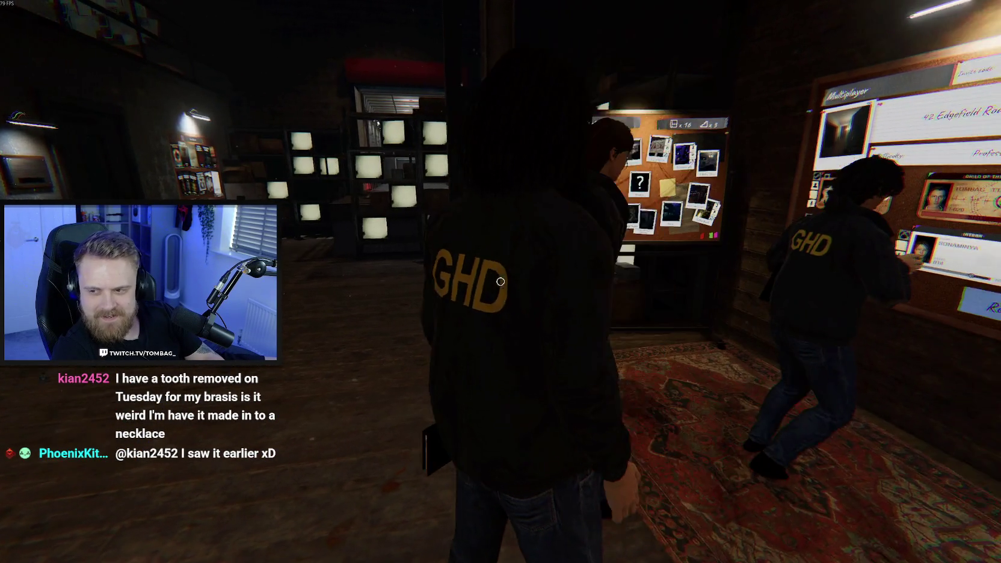
{"action": "key", "text": "w"}
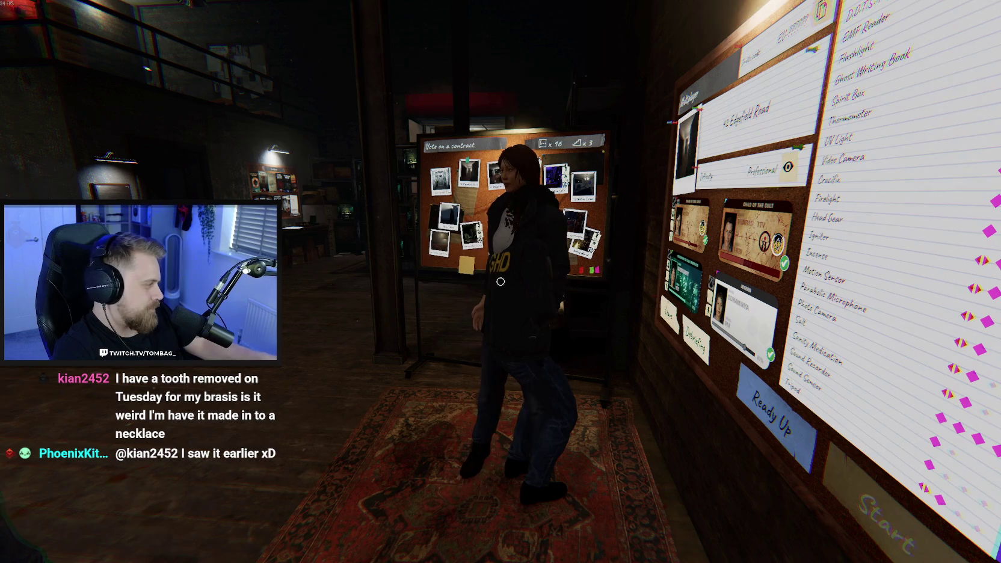
{"action": "key", "text": "w"}
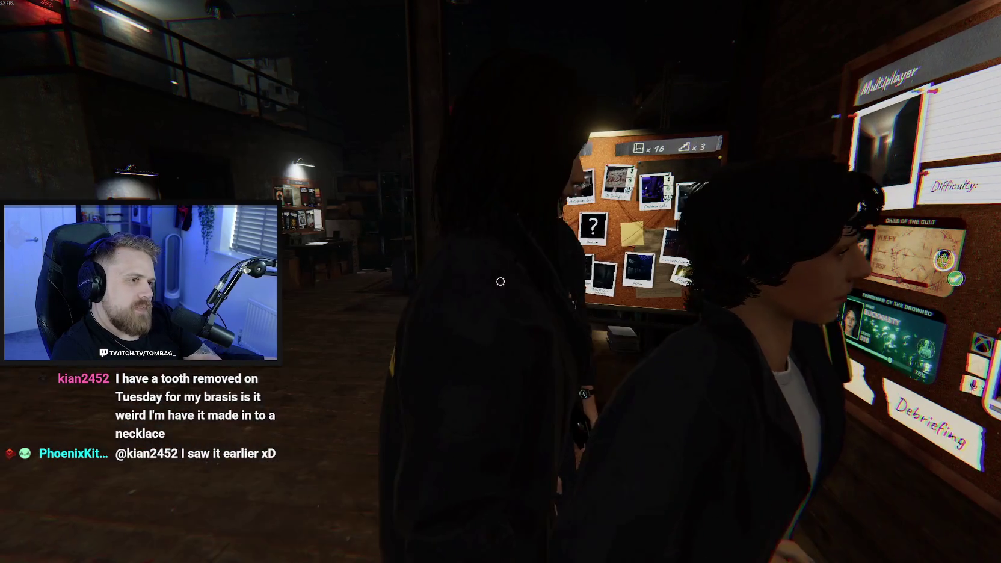
{"action": "key", "text": "s"}
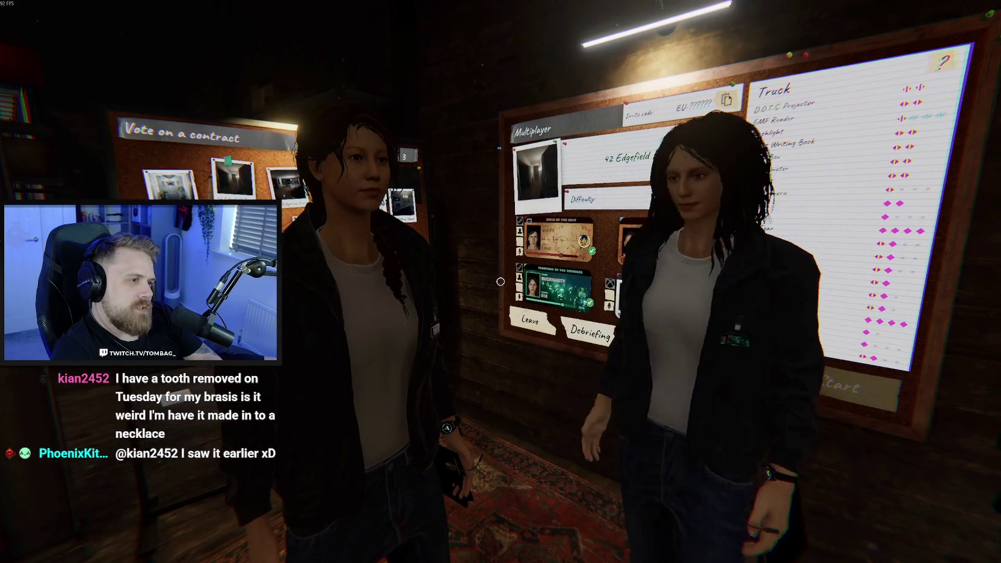
{"action": "key", "text": "s"}
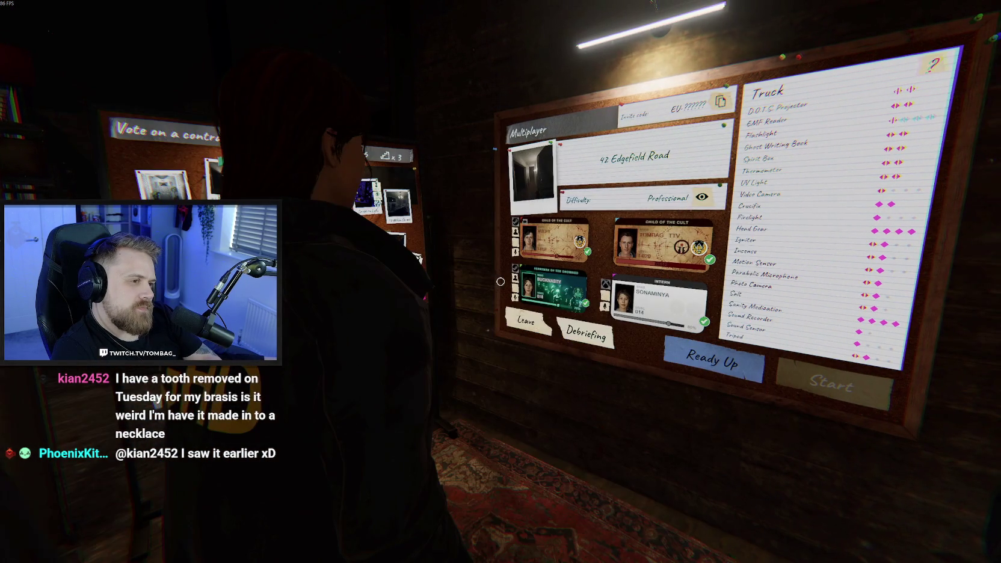
{"action": "key", "text": "s"}
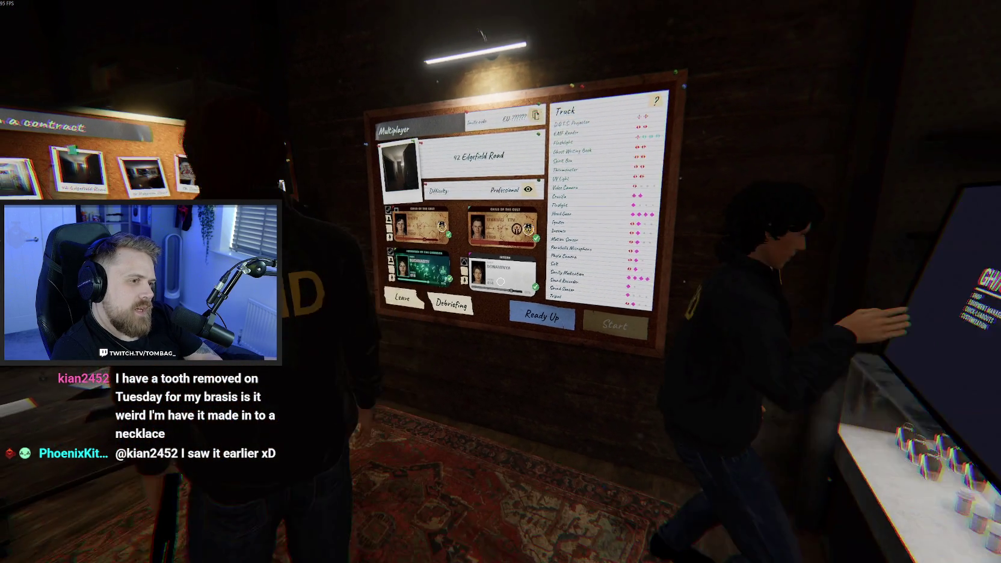
{"action": "key", "text": "w"}
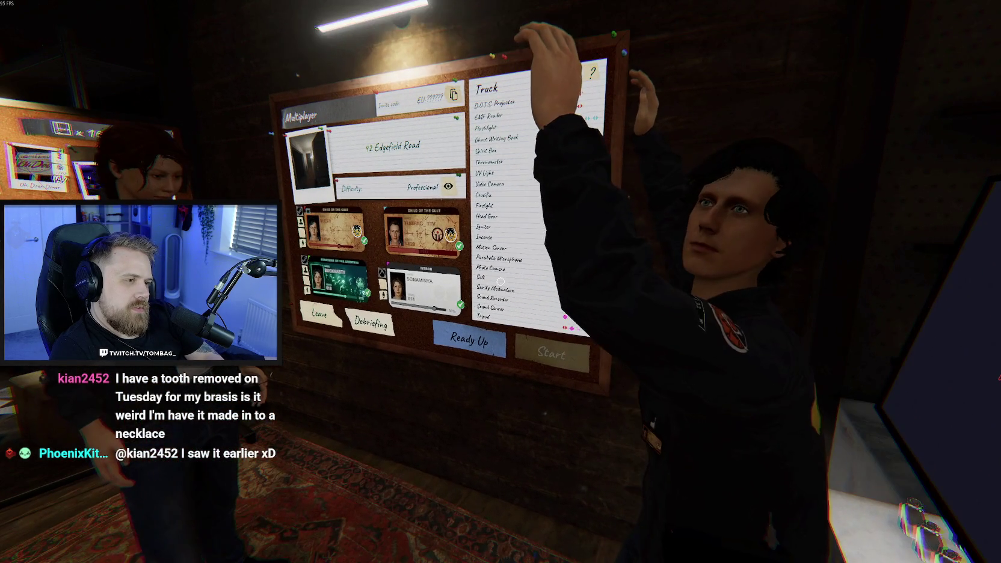
{"action": "key", "text": "w"}
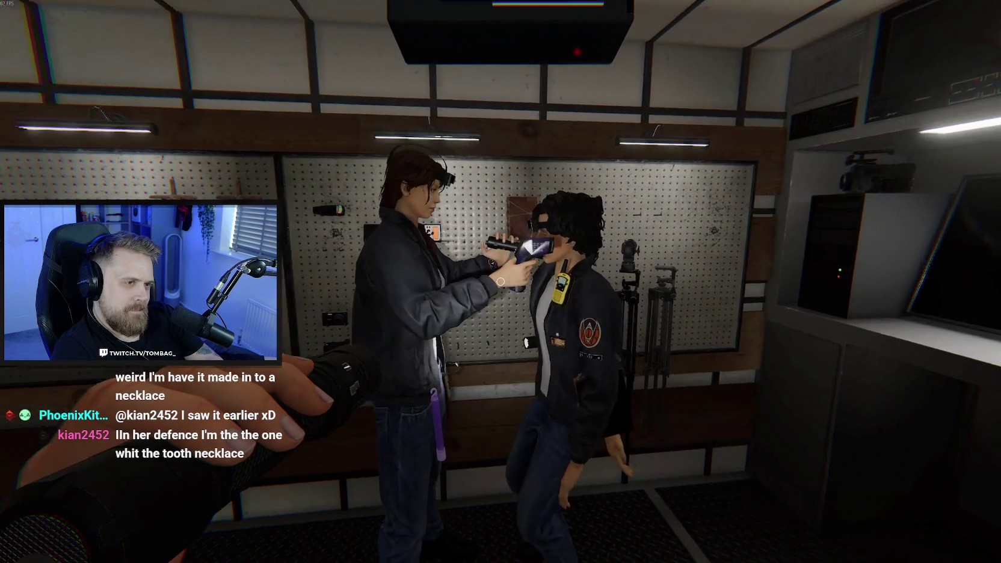
Switch on the held flashlight and approach the truck's equipment pegboard
{"action": "right_click", "coordinate": [500, 282]}
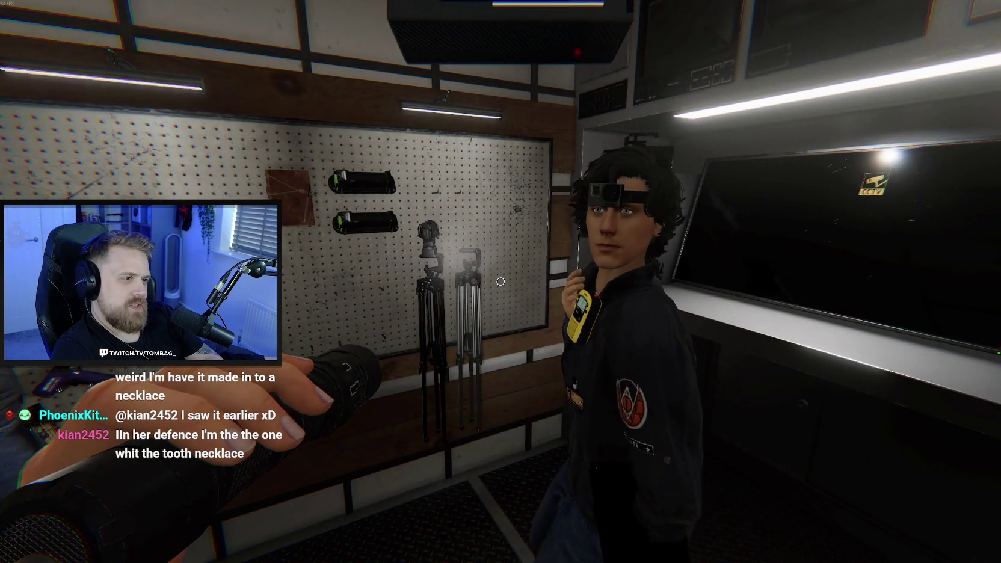
{"action": "key", "text": "w"}
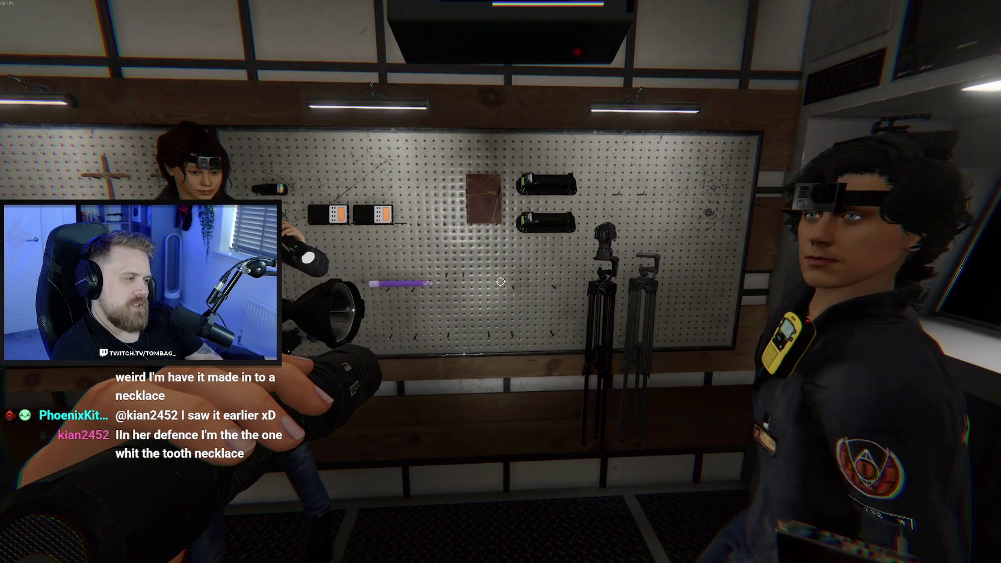
{"action": "key", "text": "w"}
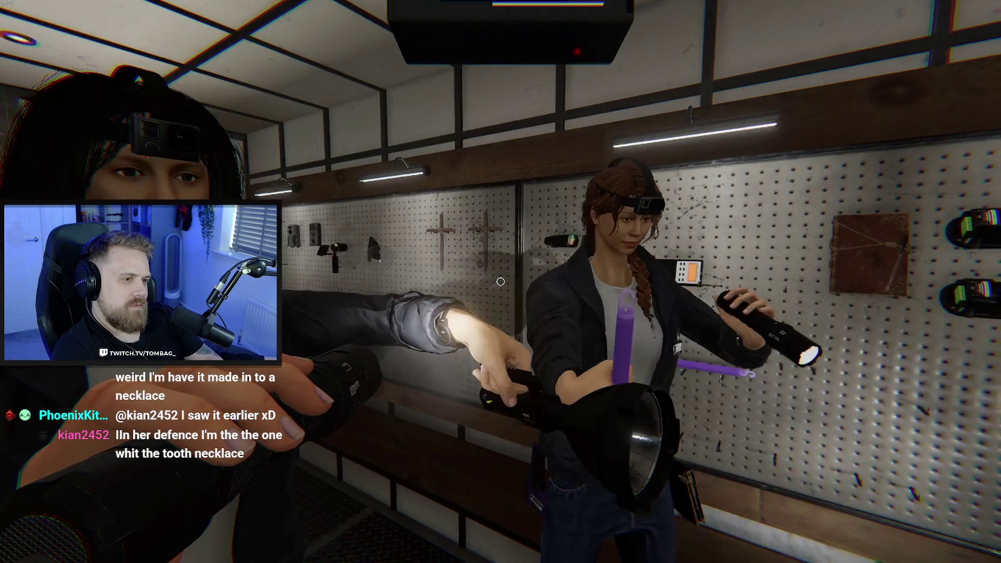